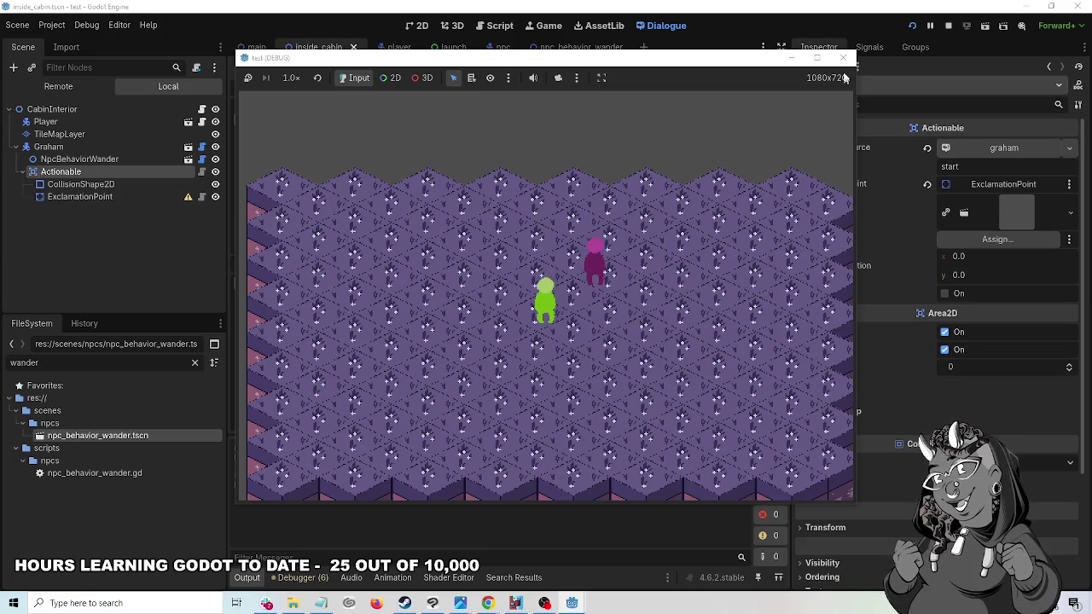
- Stop the running test, then run the main scene and confirm Dogsbody's 'Blessed be, art' dialogue
click(843, 57)
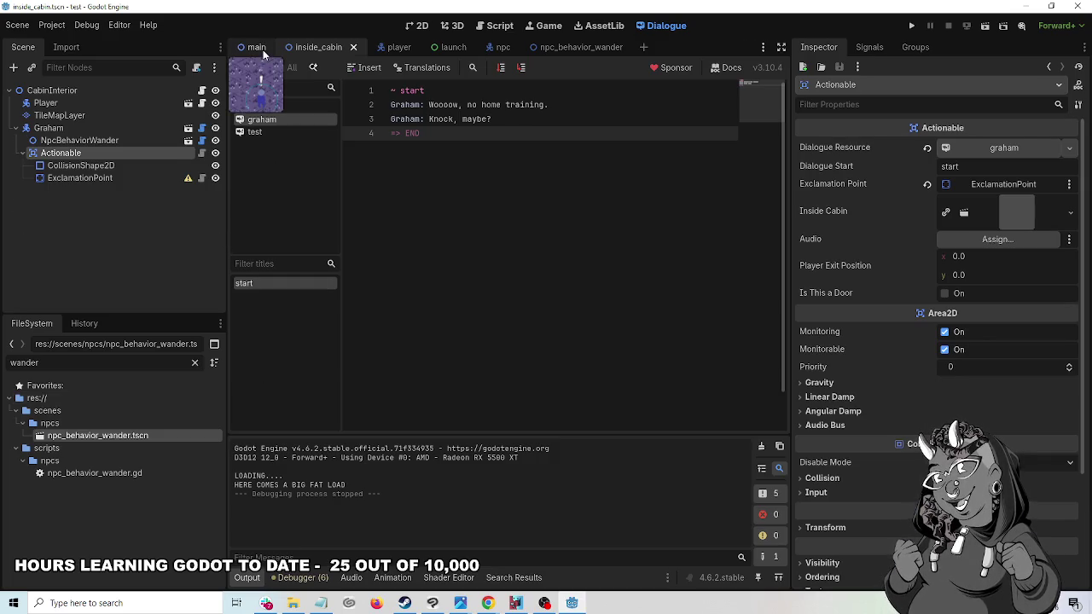
click(263, 53)
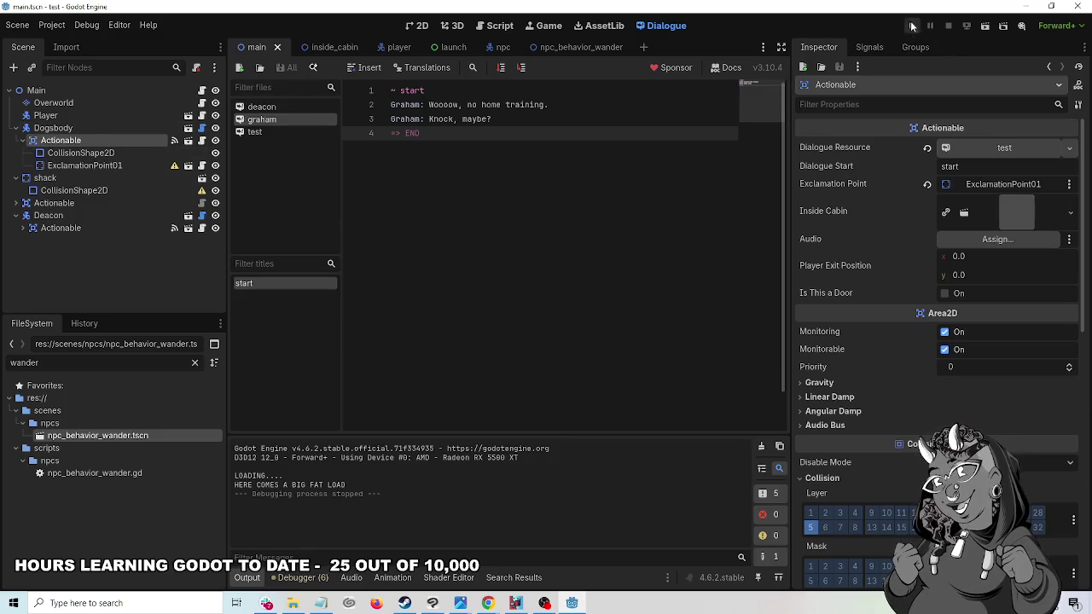
click(911, 25)
click(555, 355)
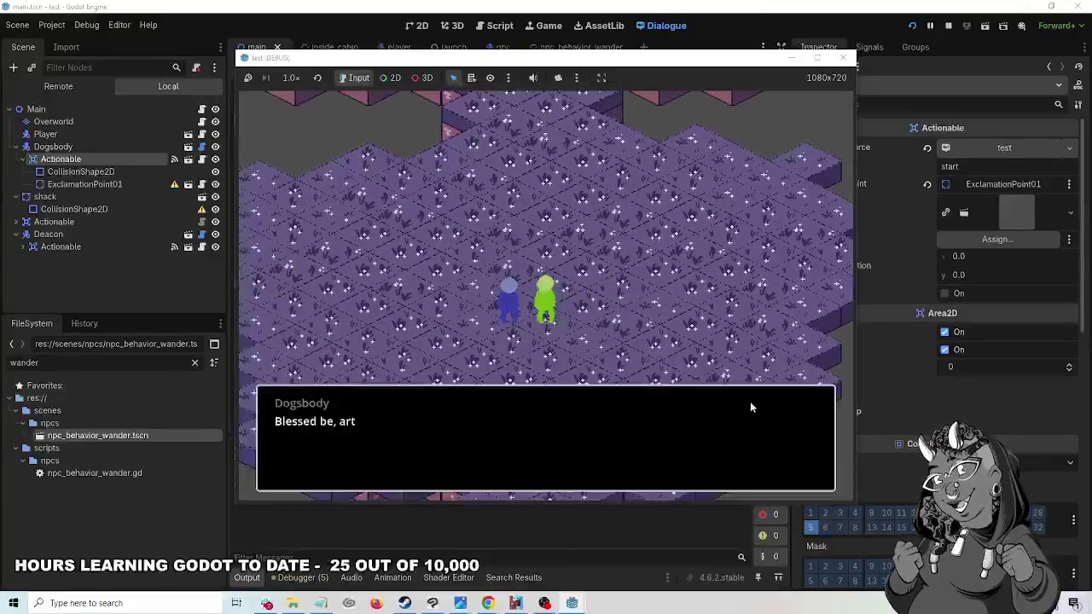
click(843, 57)
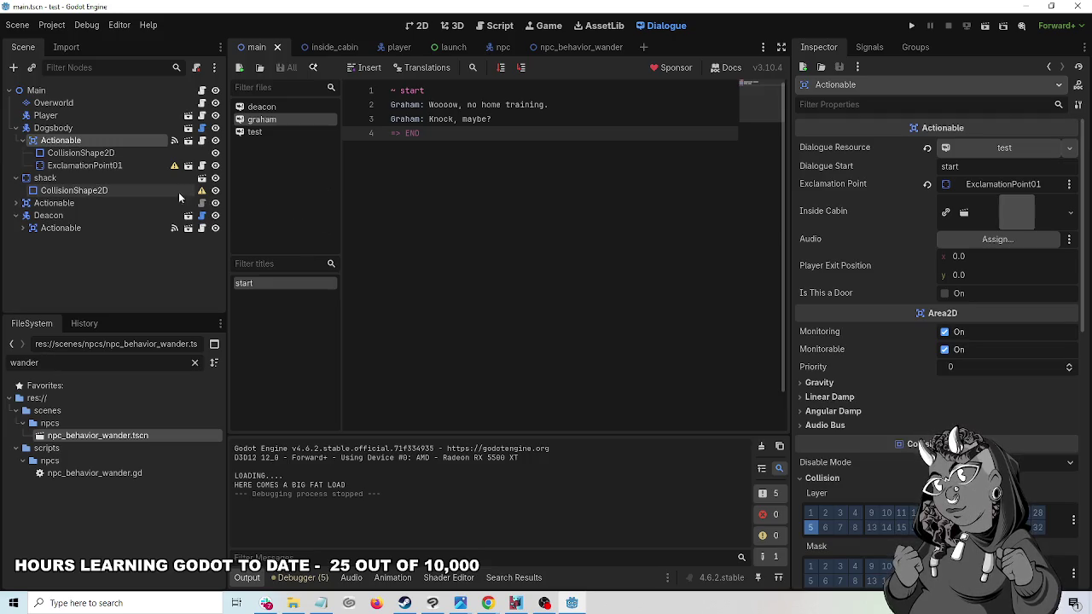
- Read Dogsbody's npc.gd with a narrower Inspector, then select its Actionable and switch to inside_cabin
click(97, 130)
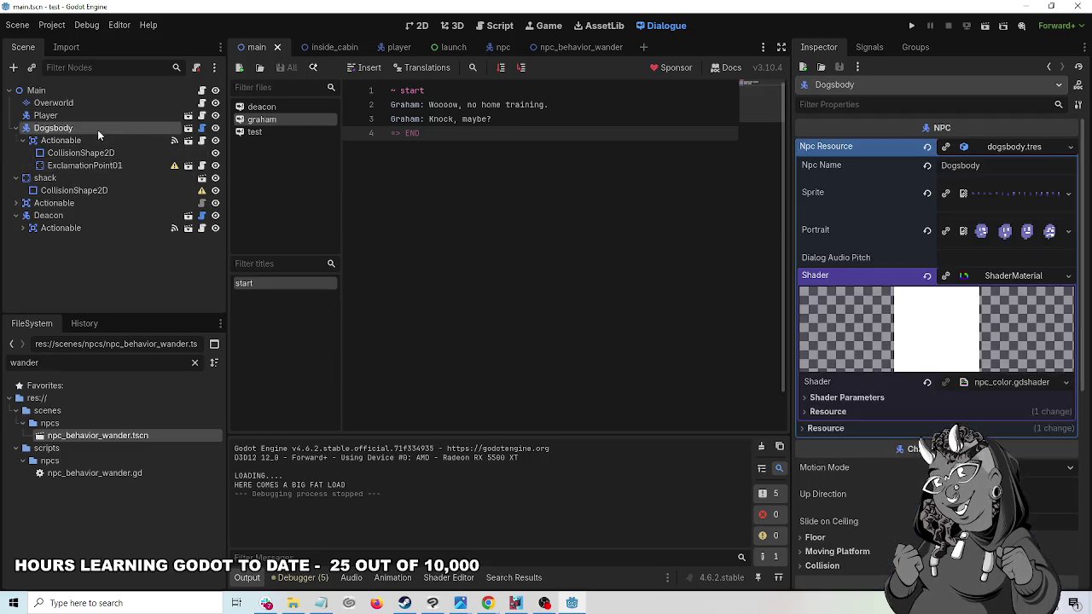
click(201, 128)
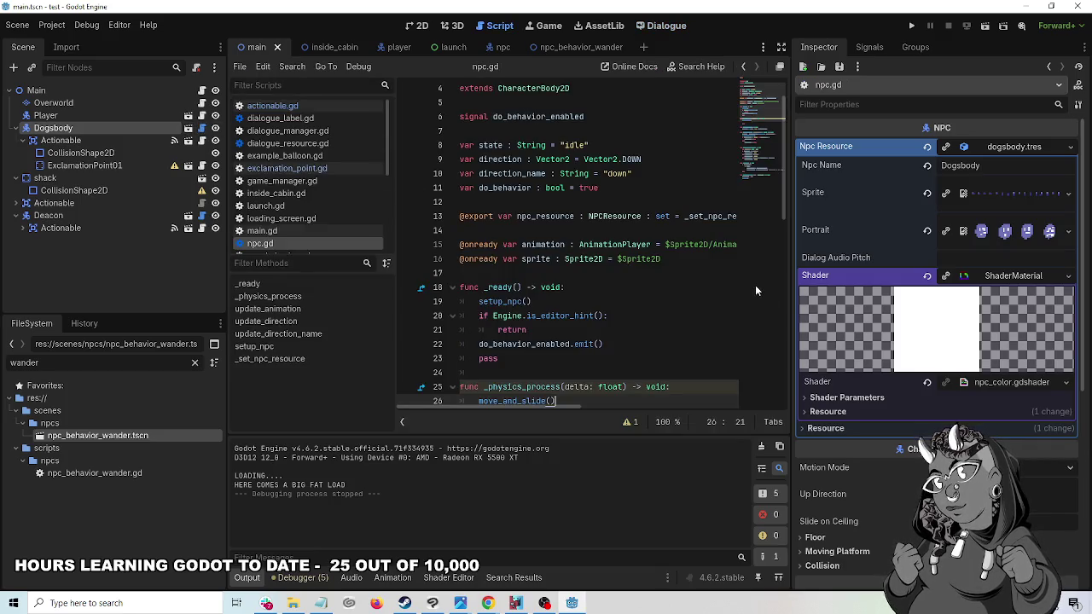
drag(791, 280, 907, 275)
scroll(803, 327, down, 4)
scroll(803, 328, down, 4)
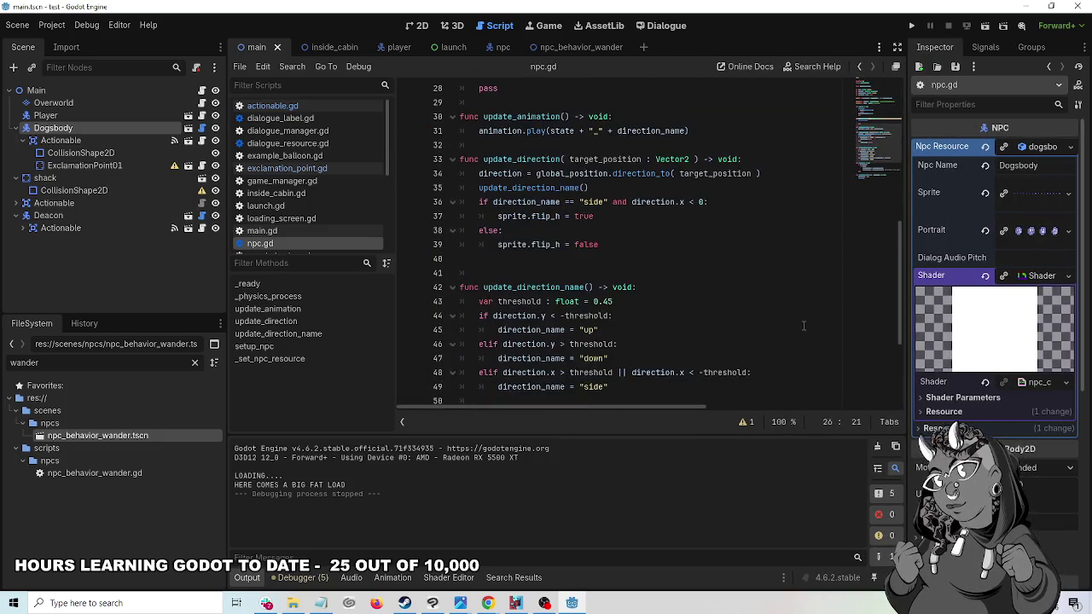
scroll(803, 326, down, 4)
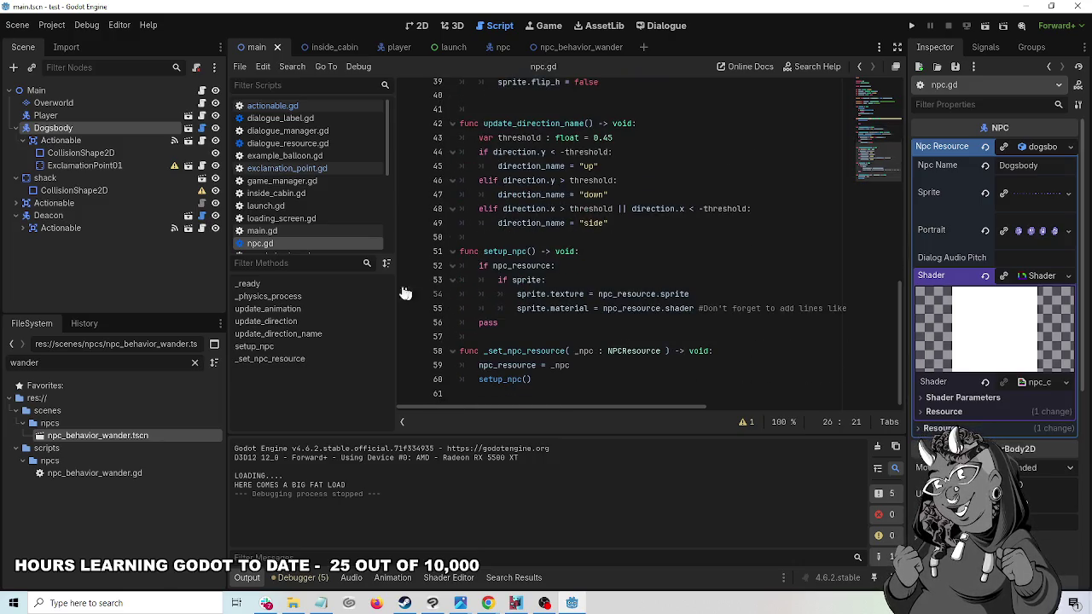
click(77, 141)
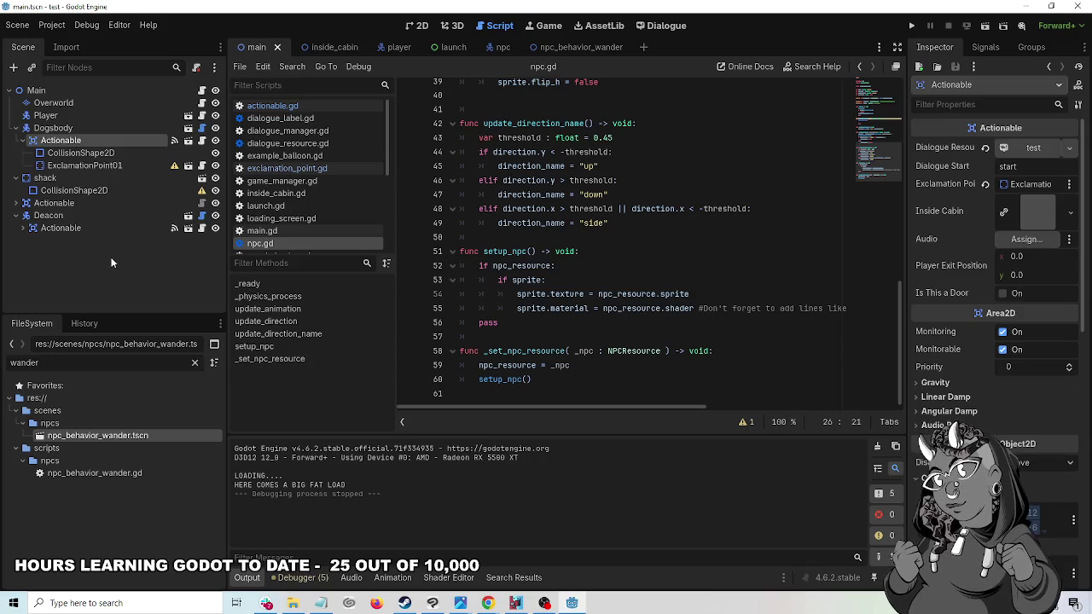
click(334, 47)
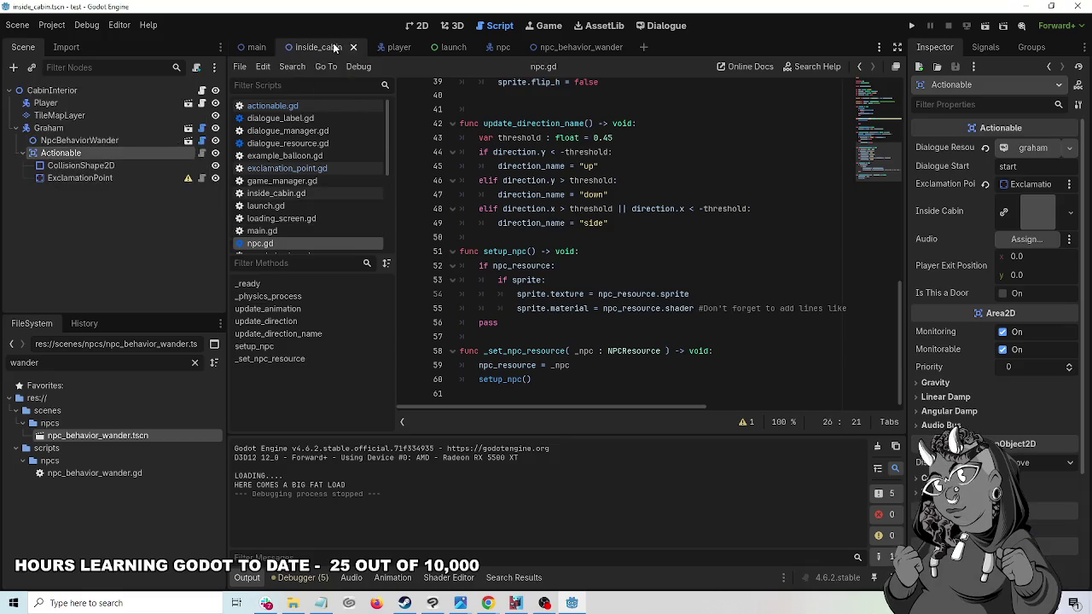
- In main, check Actionable's area entered/exited signals to Player and open actionable.gd, then return to inside_cabin
click(256, 47)
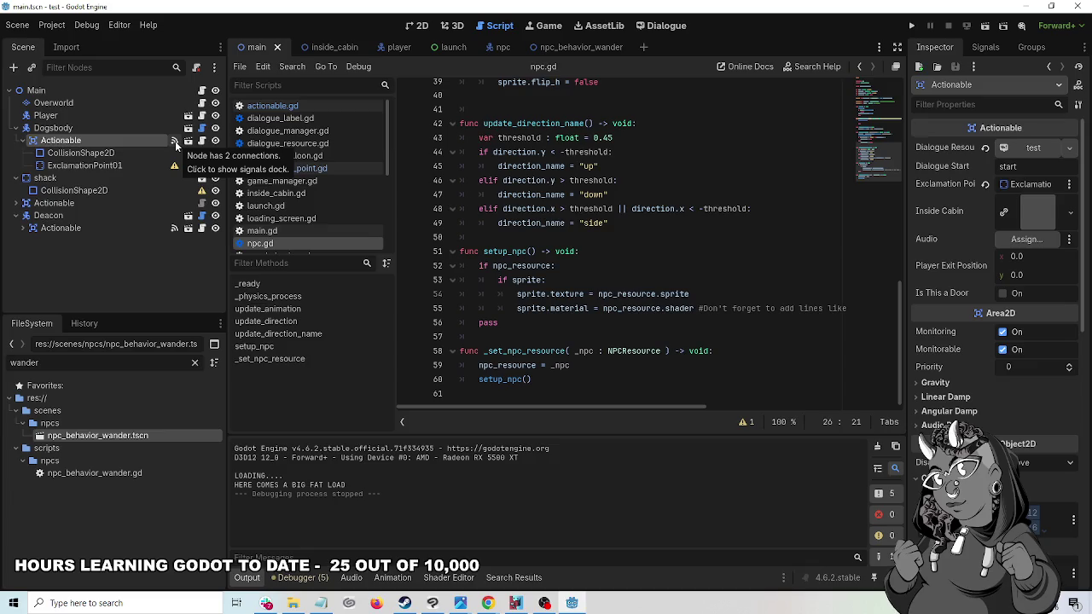
click(175, 141)
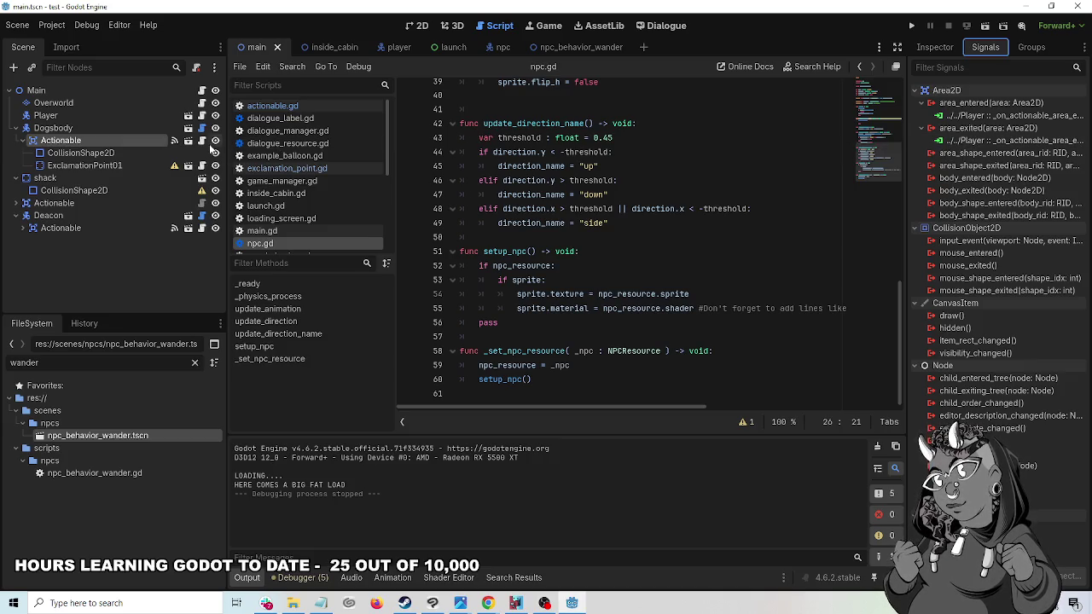
click(202, 143)
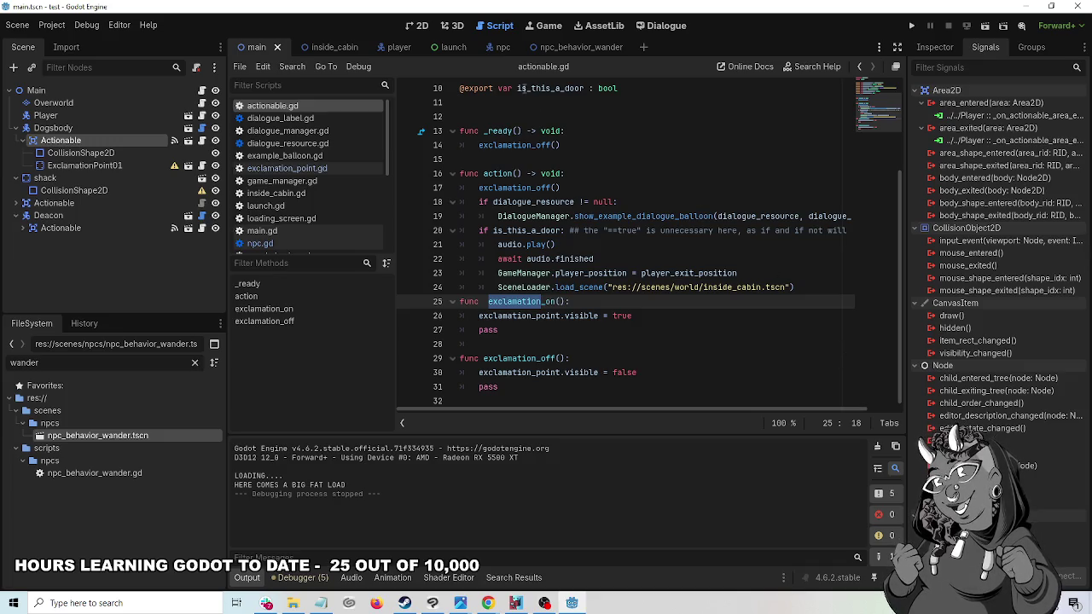
click(342, 48)
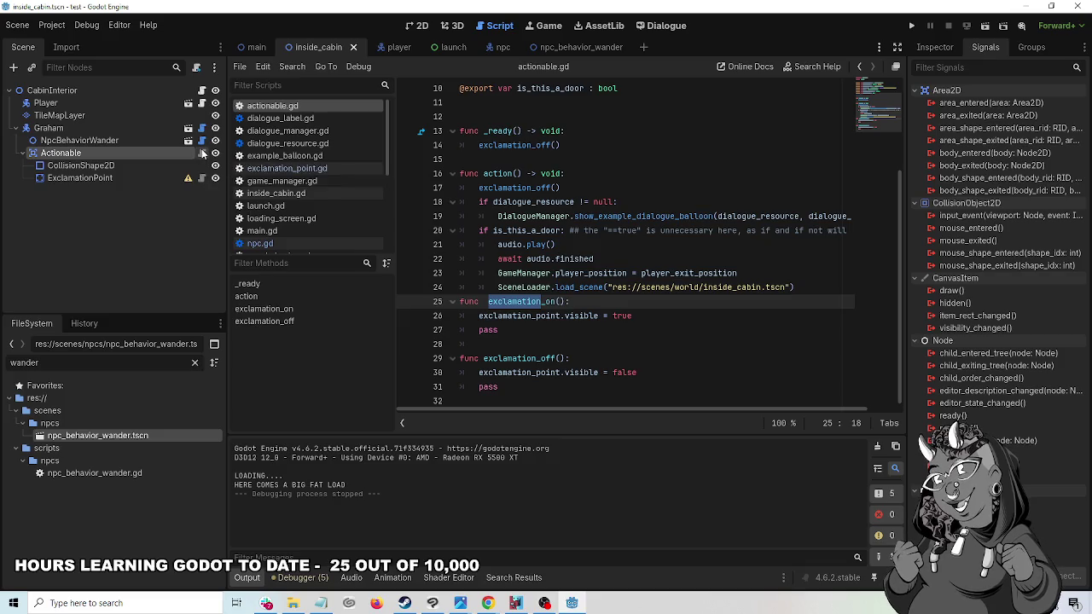
scroll(751, 306, up, 3)
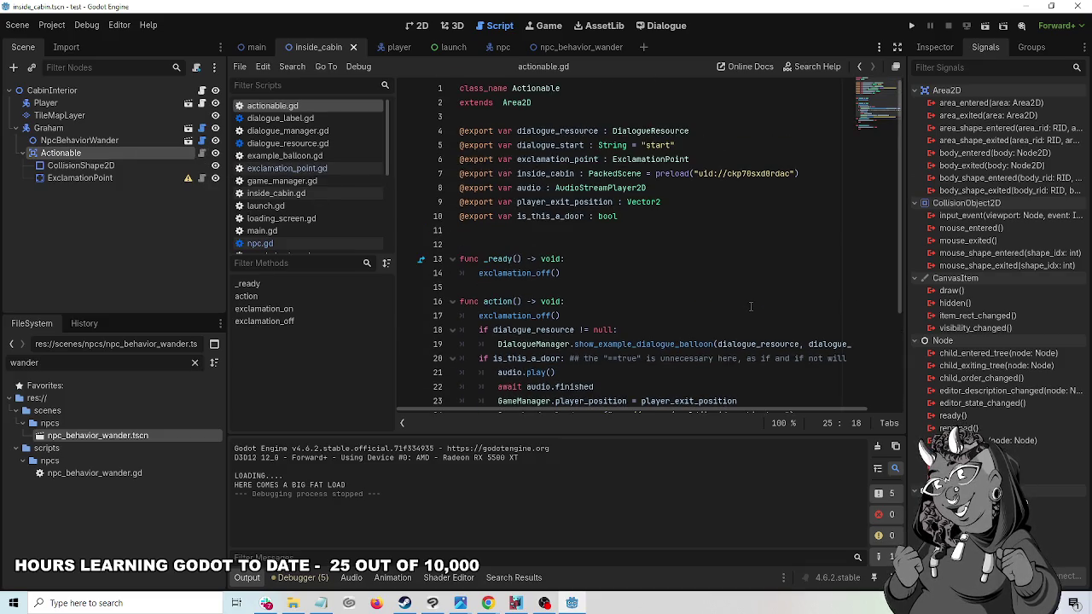
scroll(751, 306, down, 3)
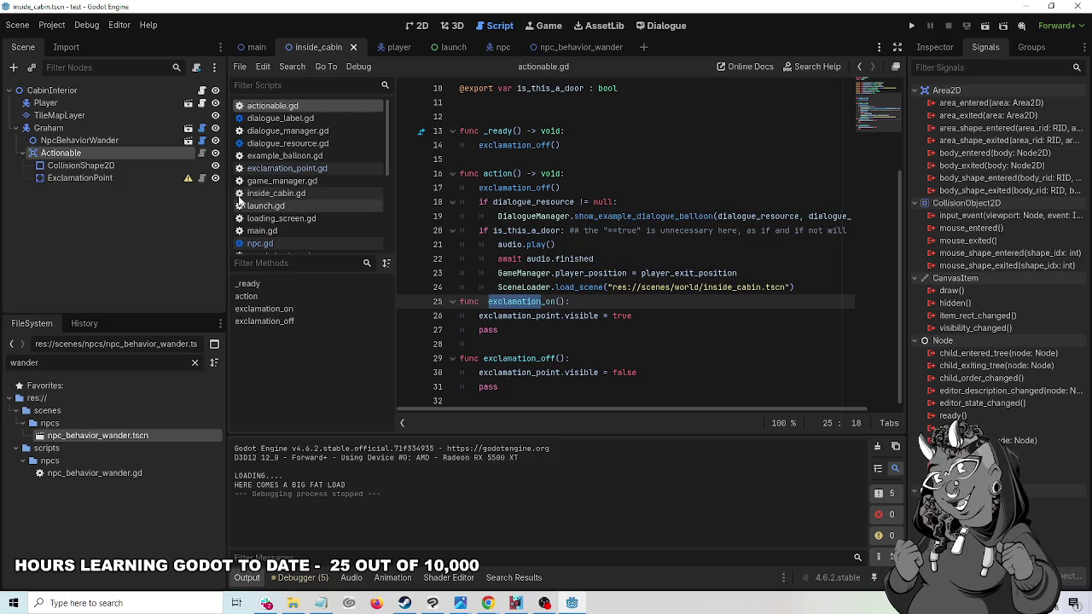
click(255, 48)
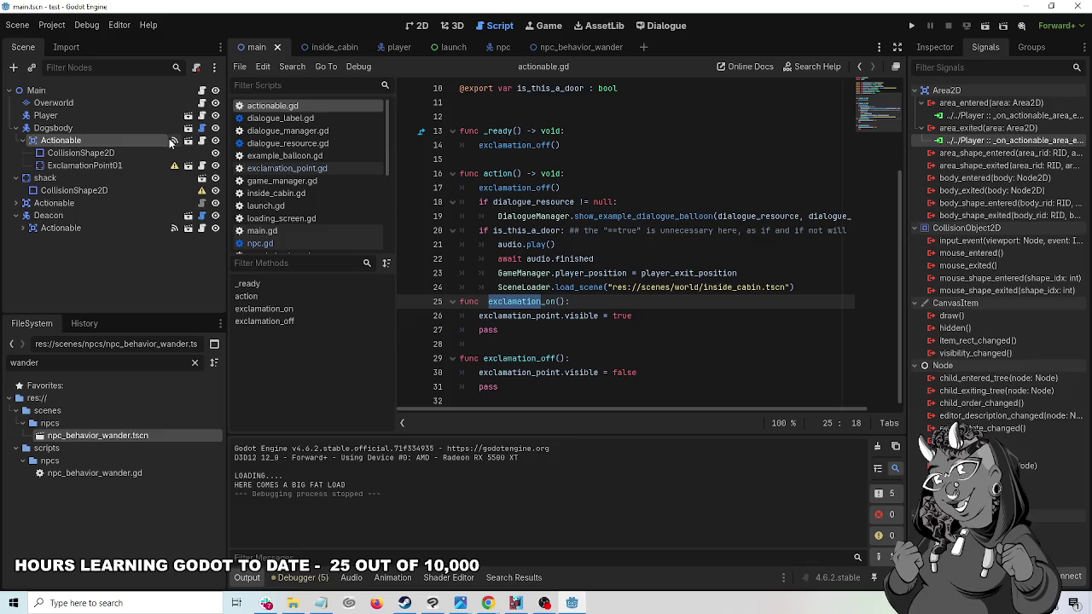
scroll(784, 332, up, 3)
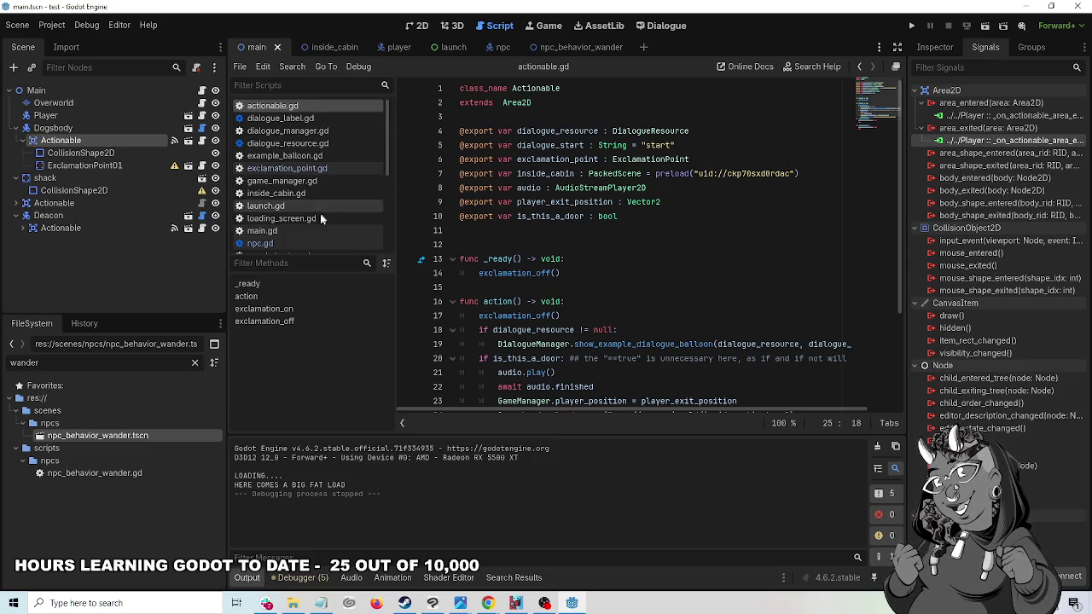
scroll(361, 214, down, 5)
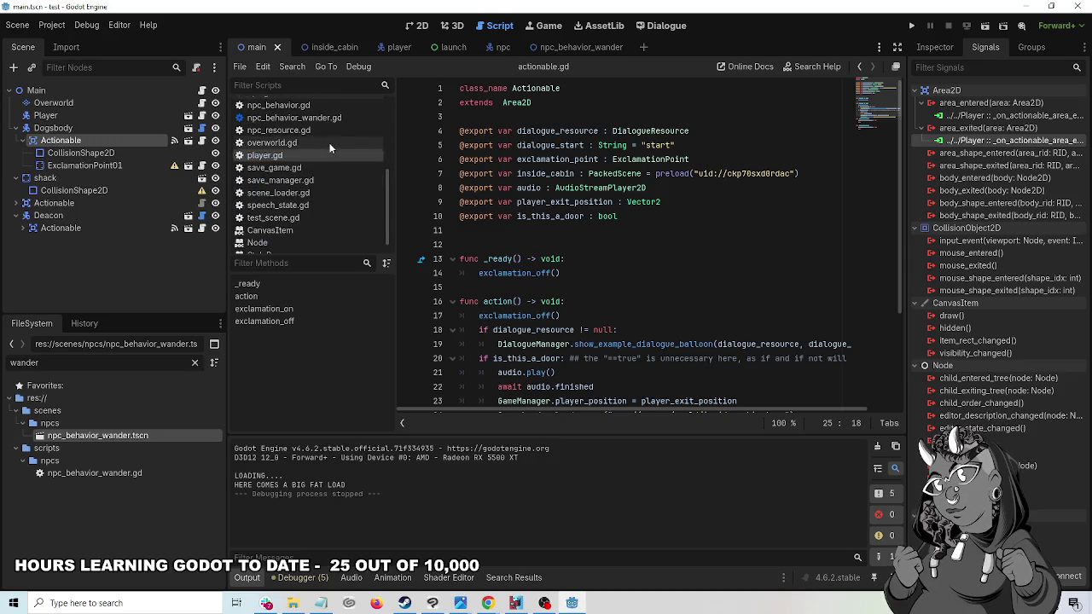
click(327, 155)
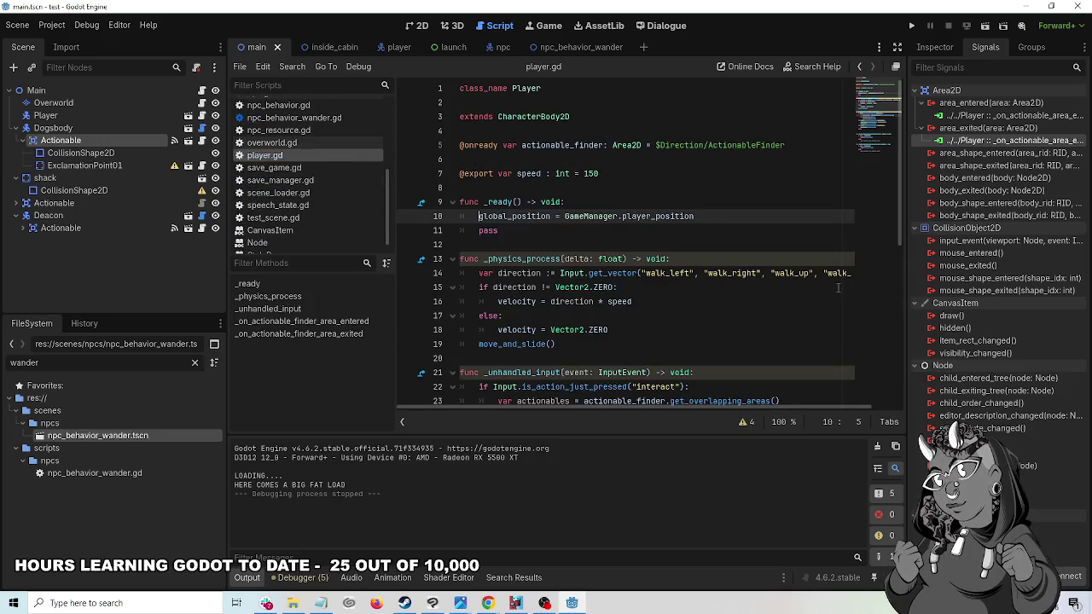
- Review player.gd's actionable-finder handlers, close the launch scene, and open the cabin Actionable's actionable.gd
scroll(838, 288, down, 4)
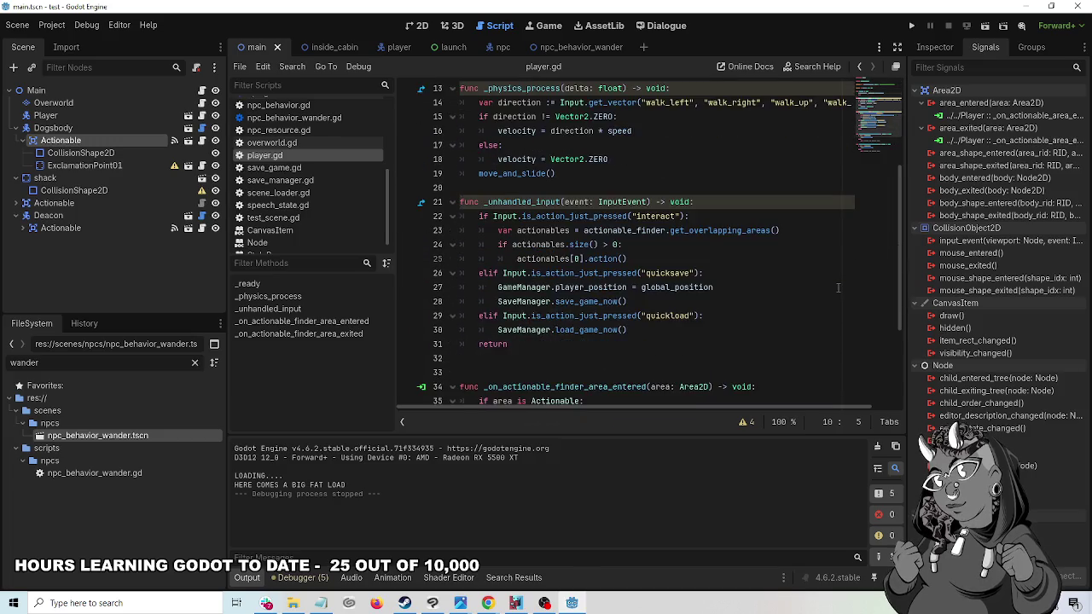
scroll(838, 288, down, 3)
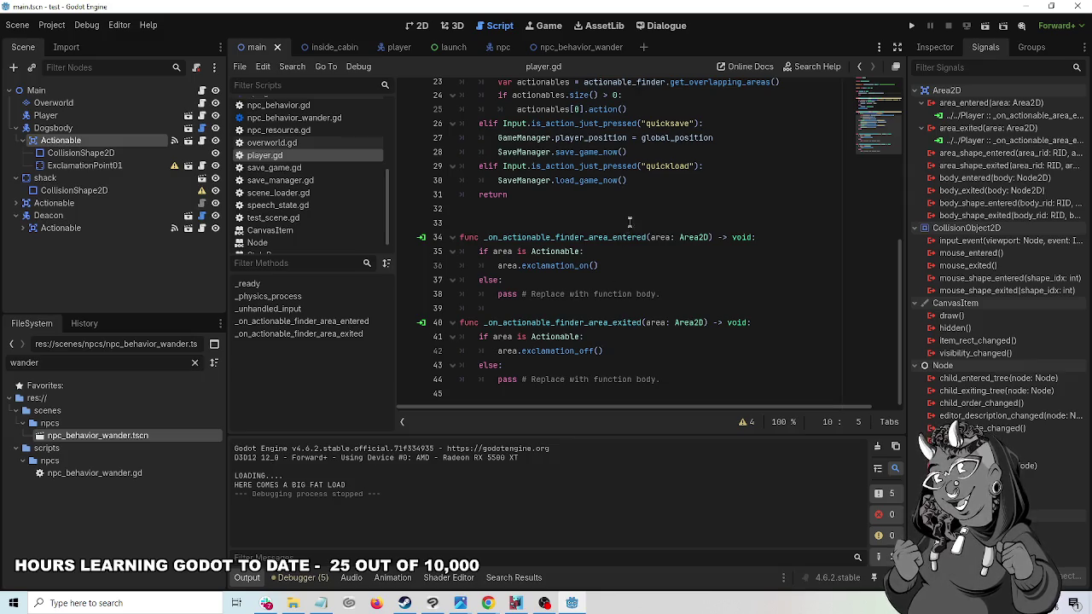
middle_click(448, 47)
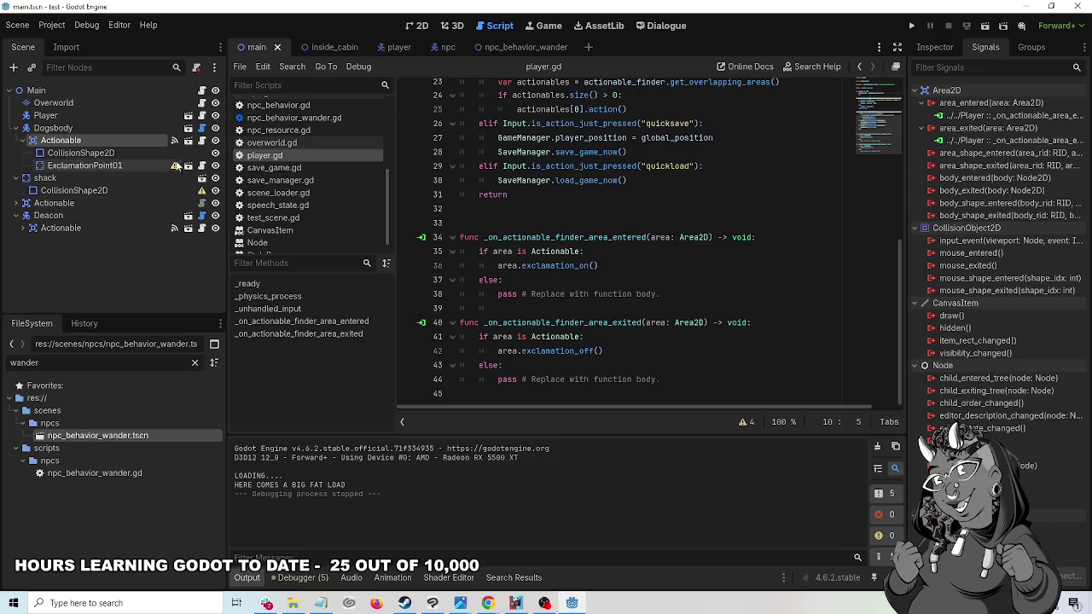
click(333, 47)
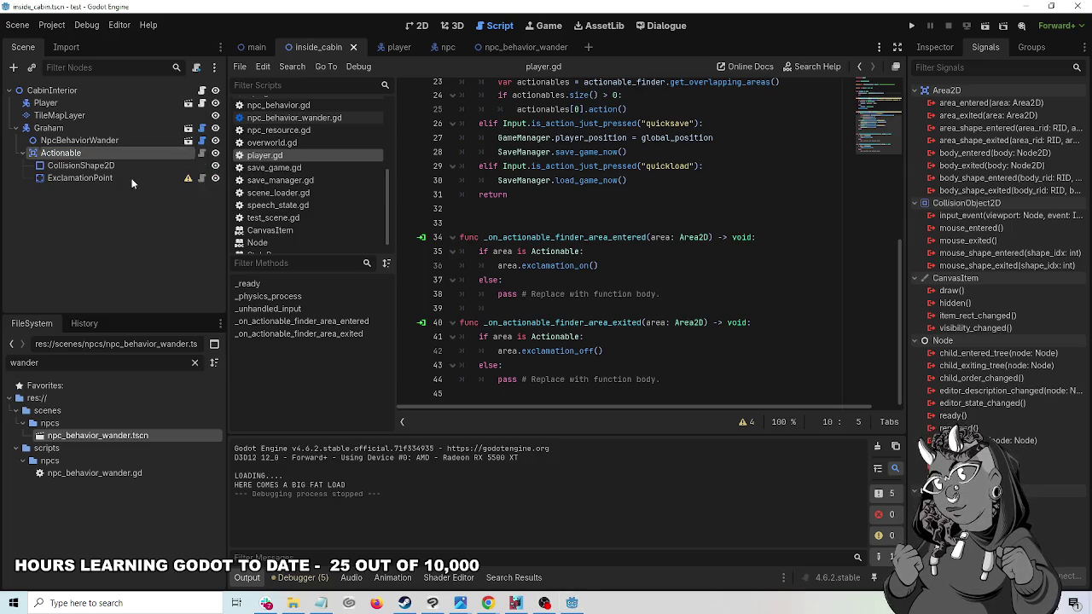
click(203, 158)
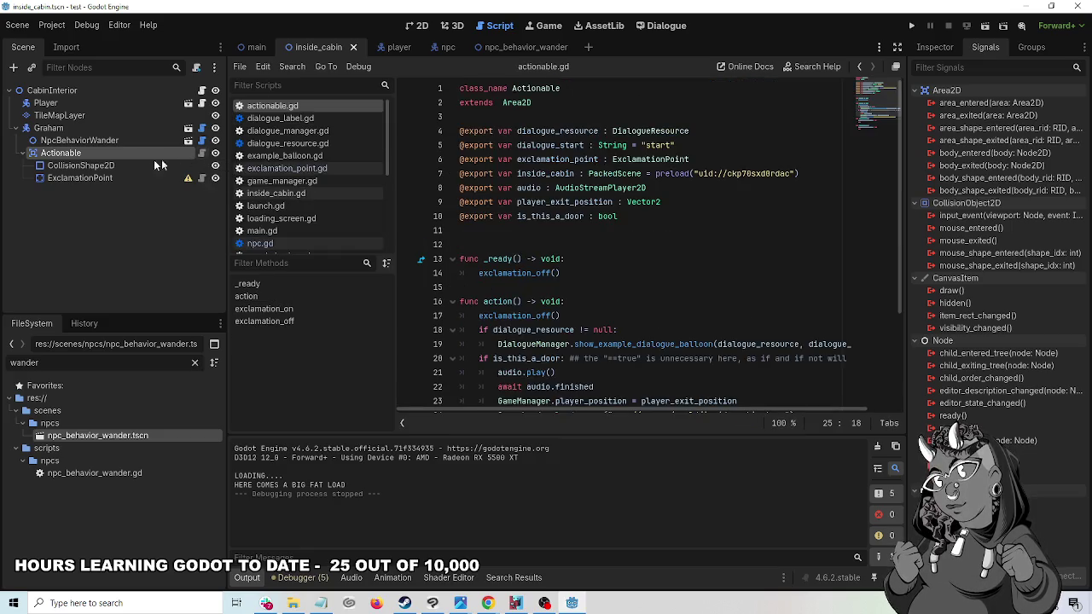
- Compare Graham's and Dogsbody's Actionable collision shapes, ending on the main scene's 2D map
click(103, 167)
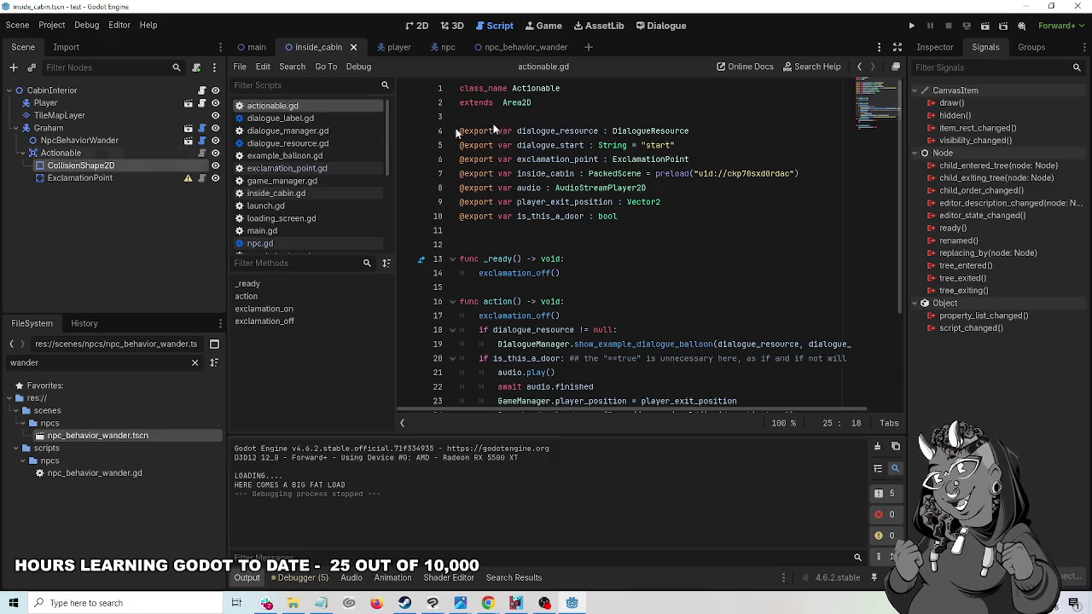
mouse_move(253, 49)
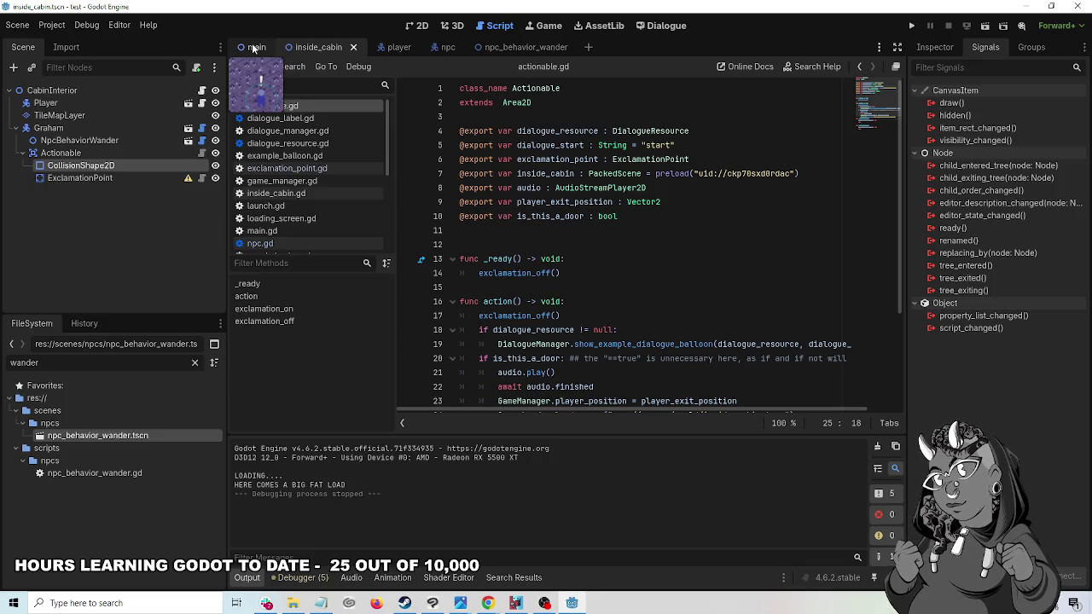
click(253, 49)
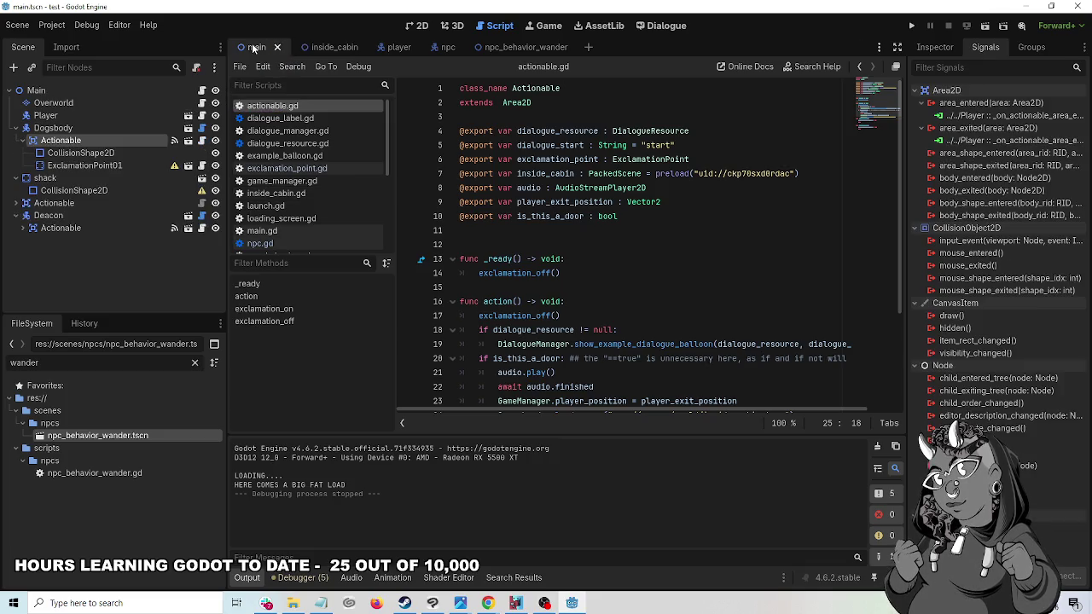
click(88, 155)
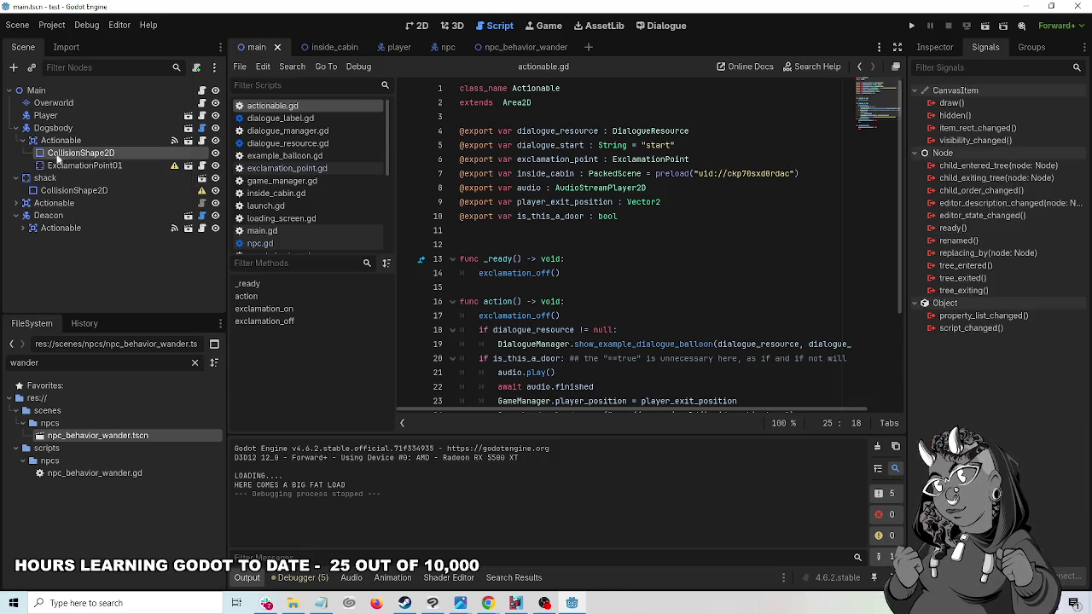
click(58, 142)
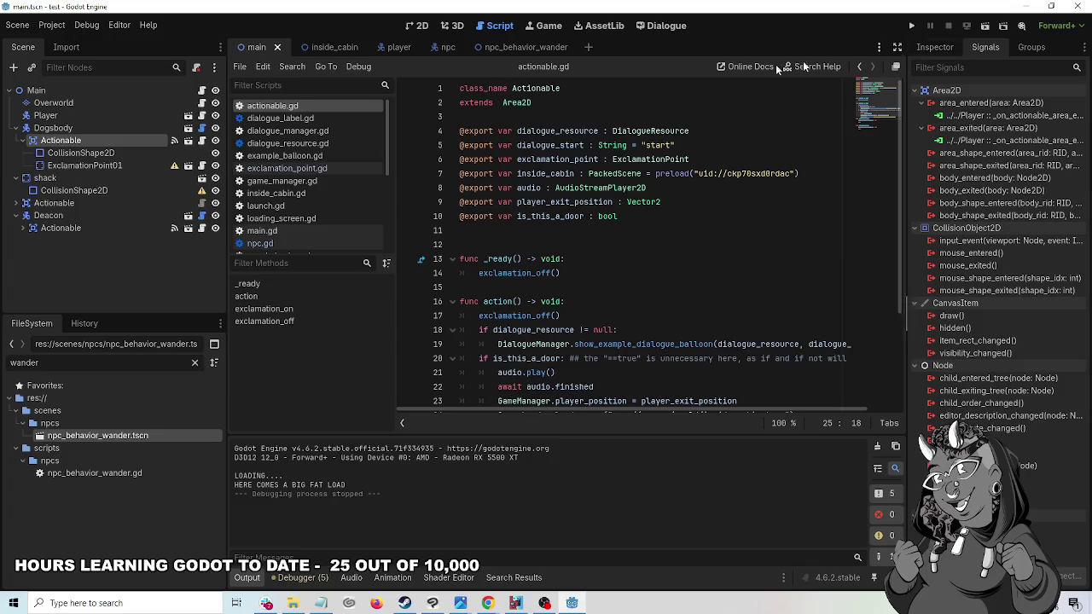
click(418, 25)
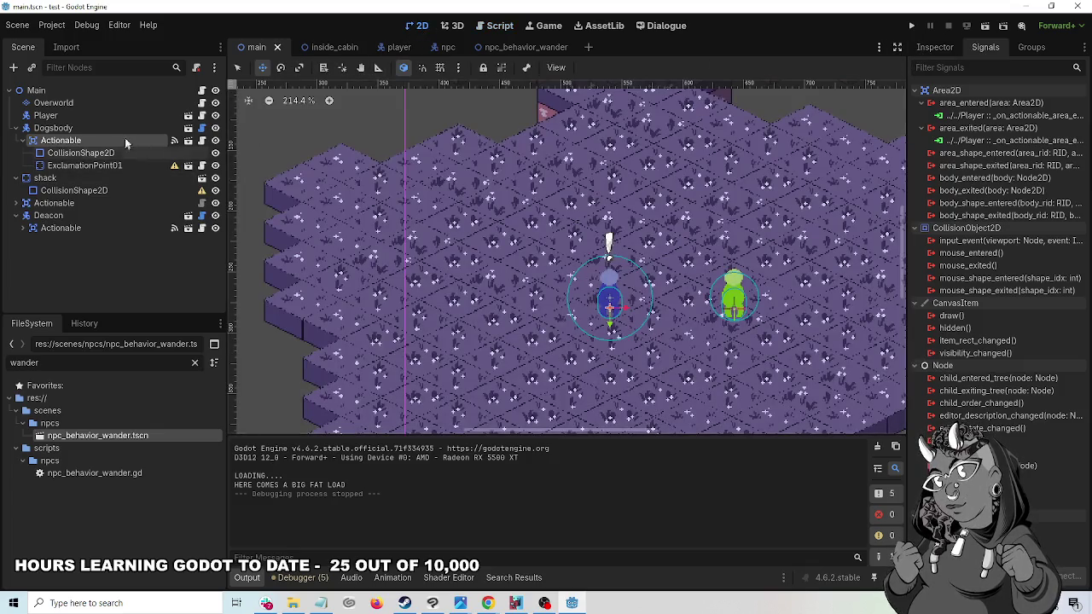
click(163, 157)
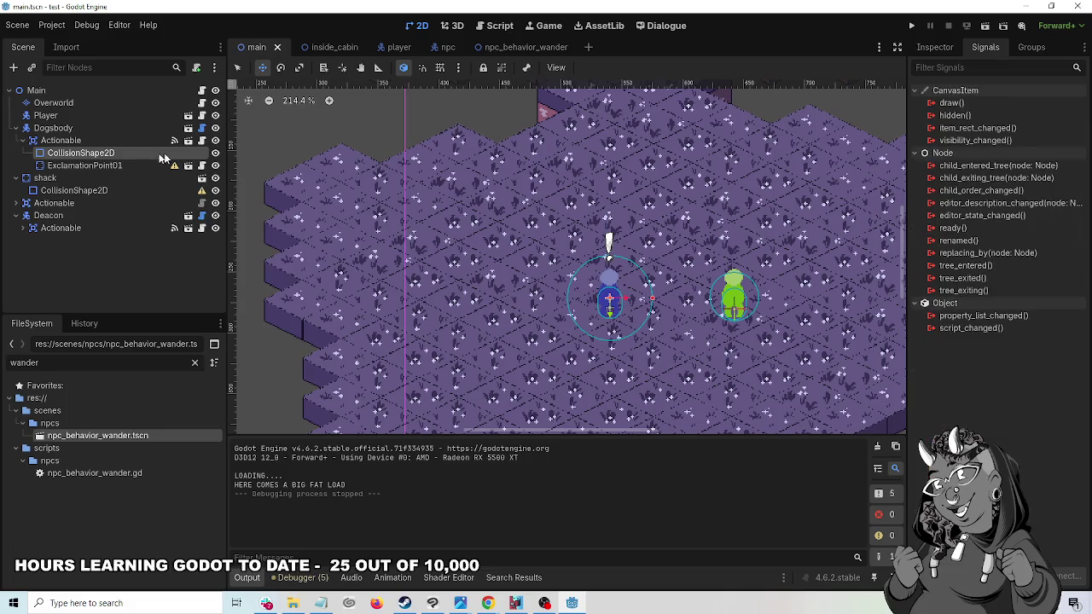
click(215, 154)
click(215, 154)
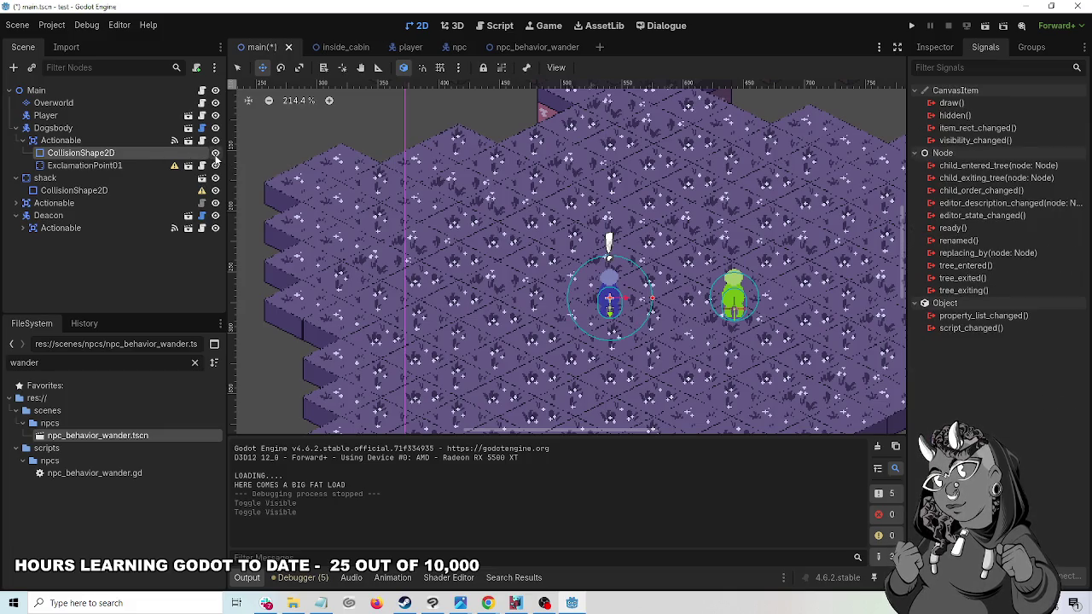
click(65, 154)
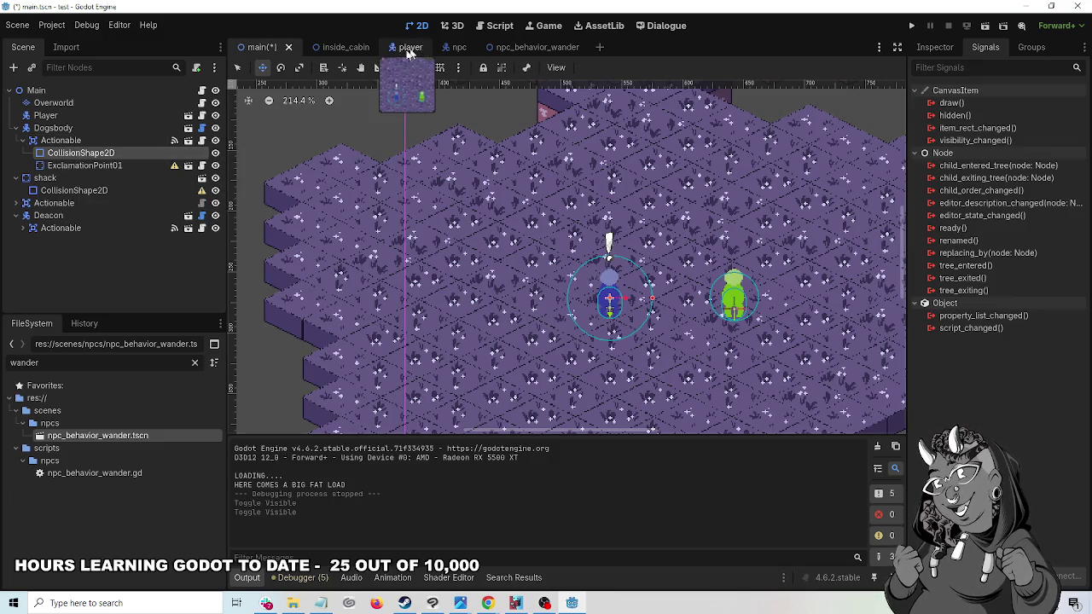
click(350, 49)
scroll(525, 203, up, 3)
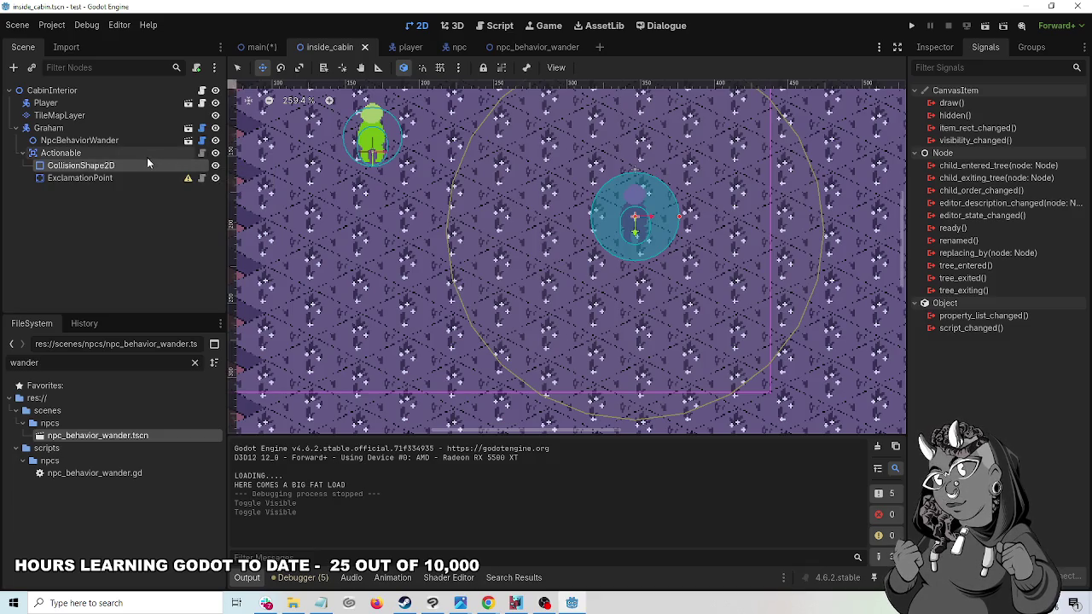
click(86, 155)
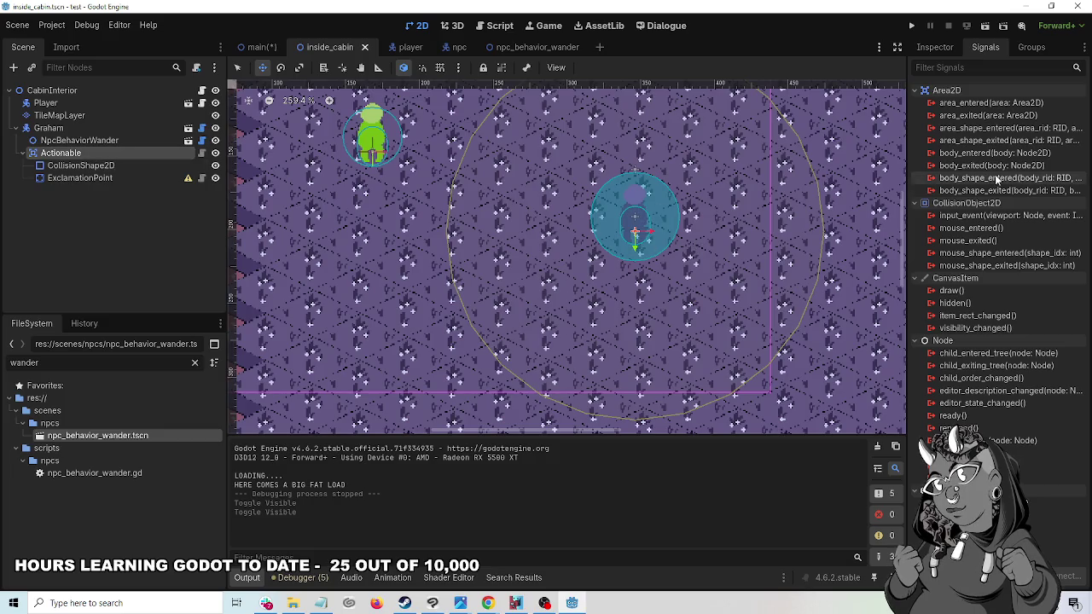
click(264, 48)
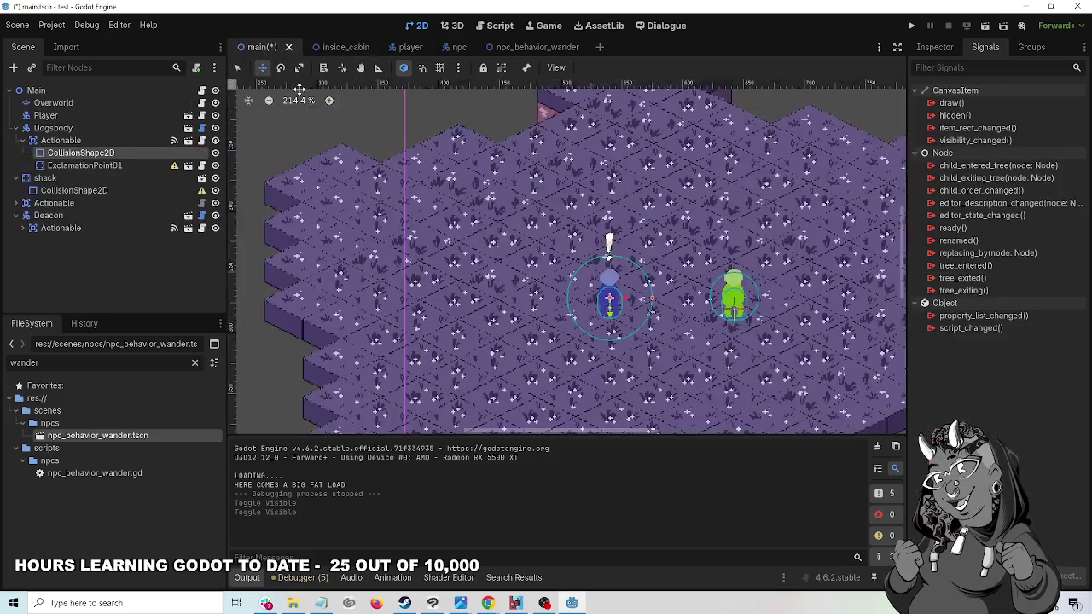
click(118, 142)
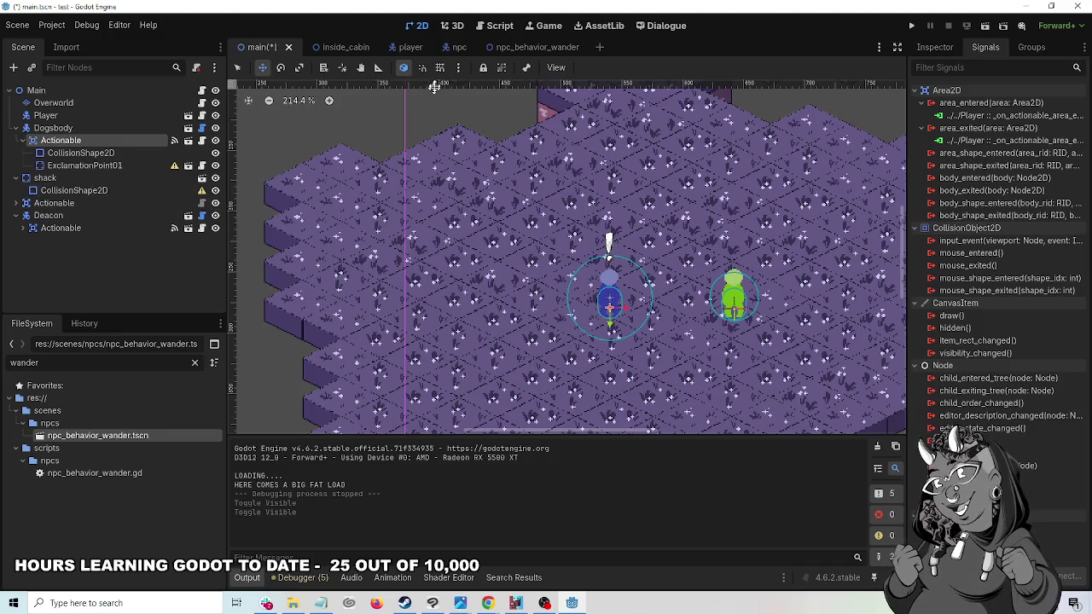
click(348, 46)
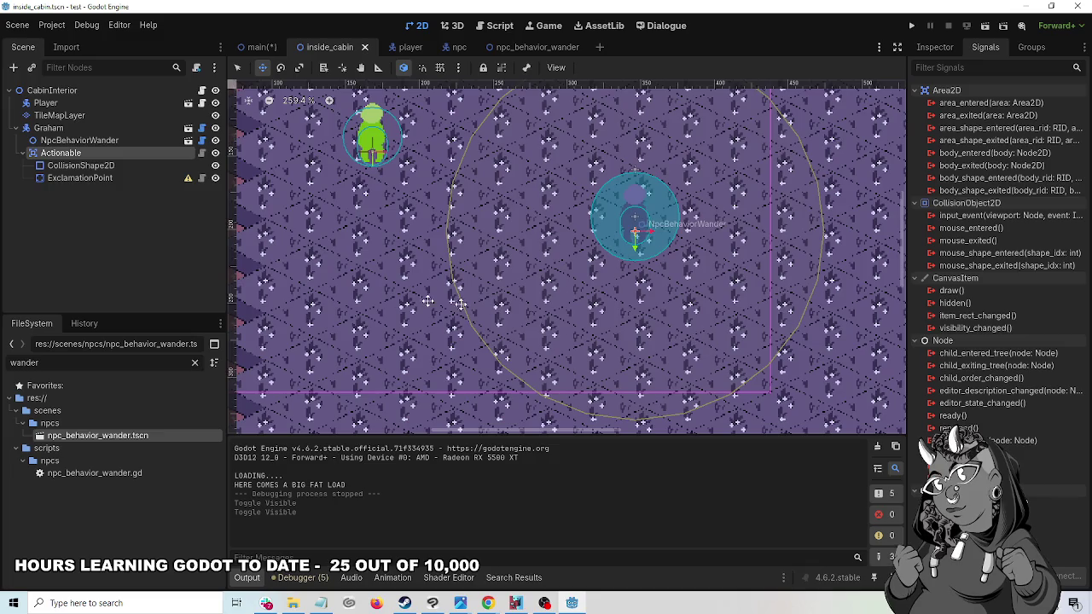
click(69, 169)
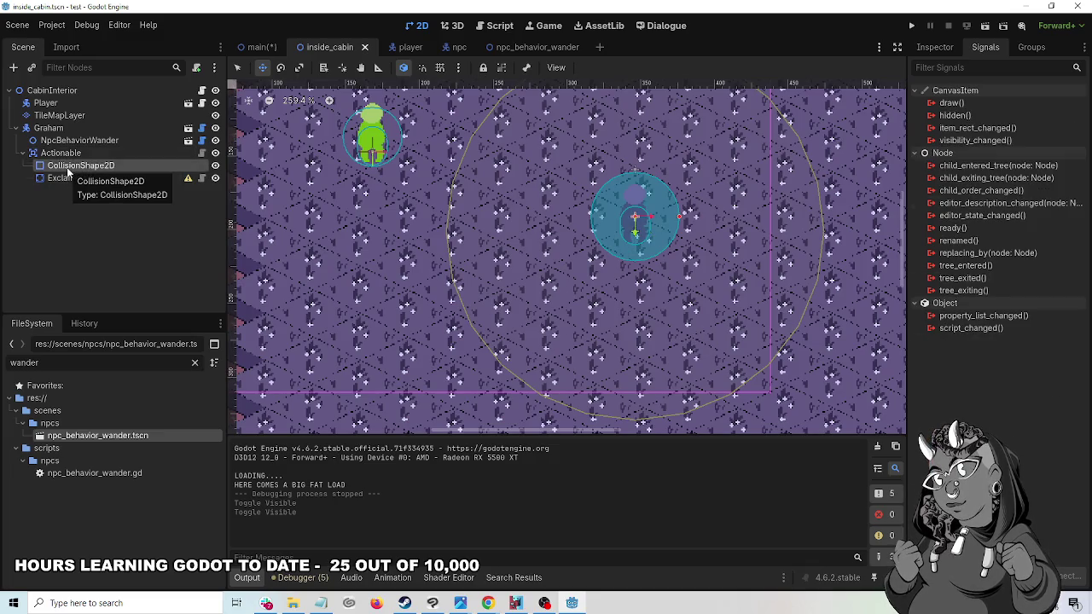
click(68, 159)
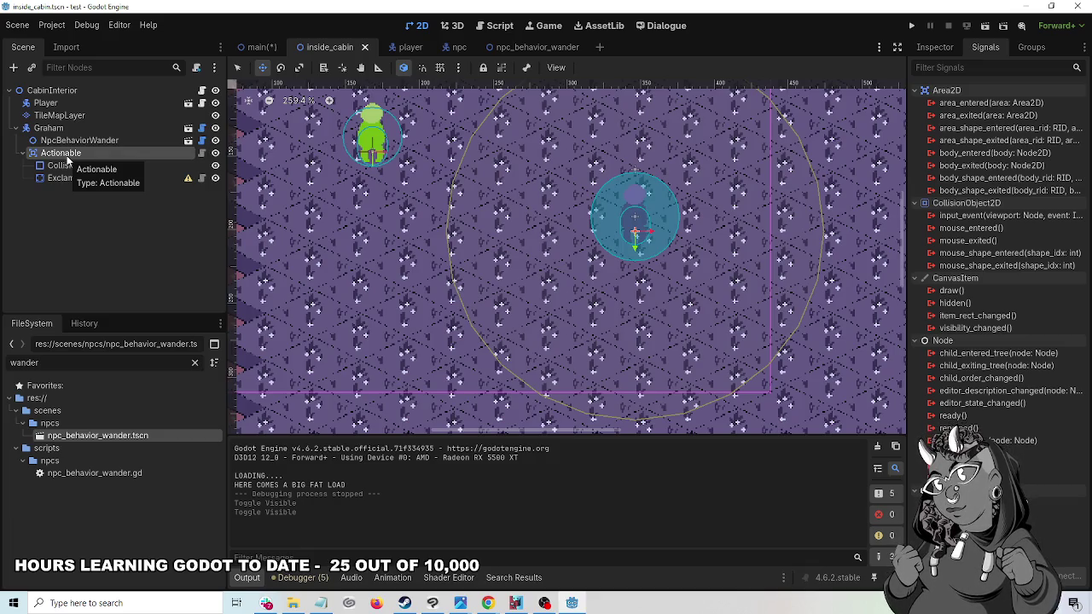
click(266, 48)
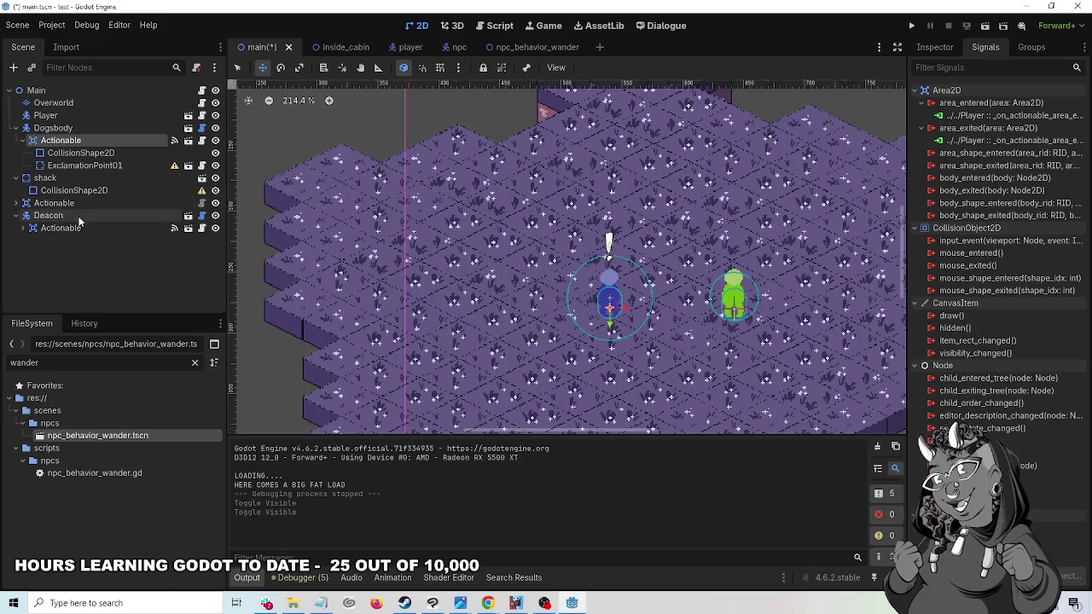
click(77, 217)
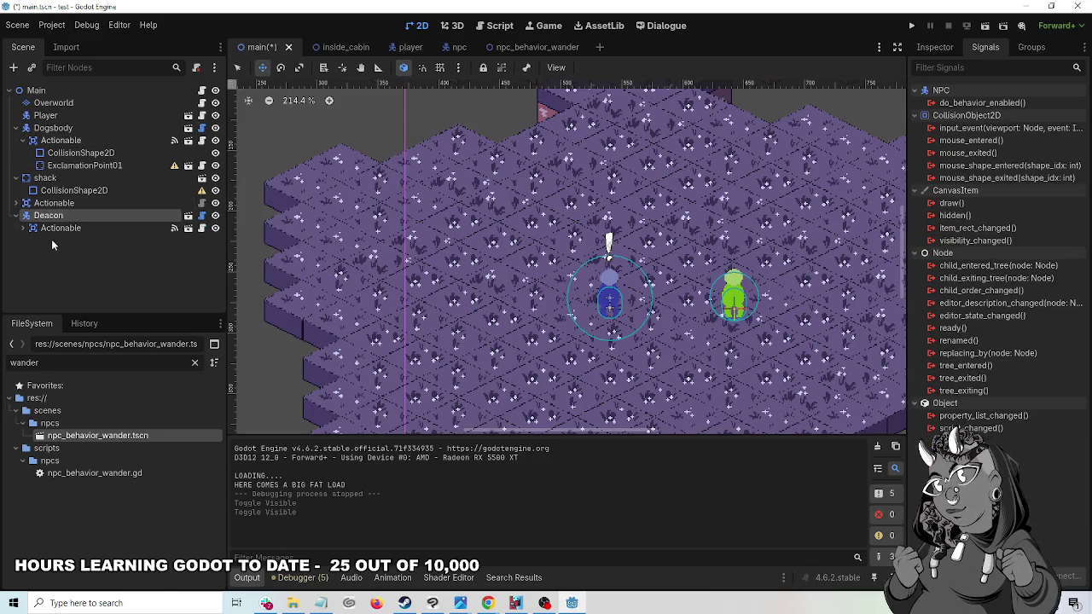
click(22, 228)
click(86, 232)
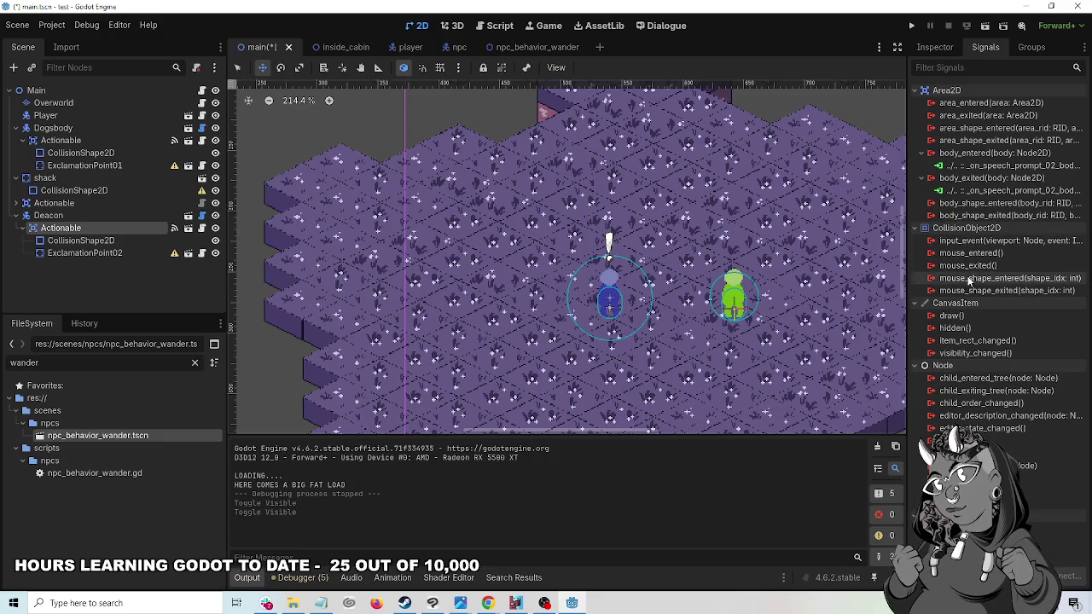
mouse_move(968, 282)
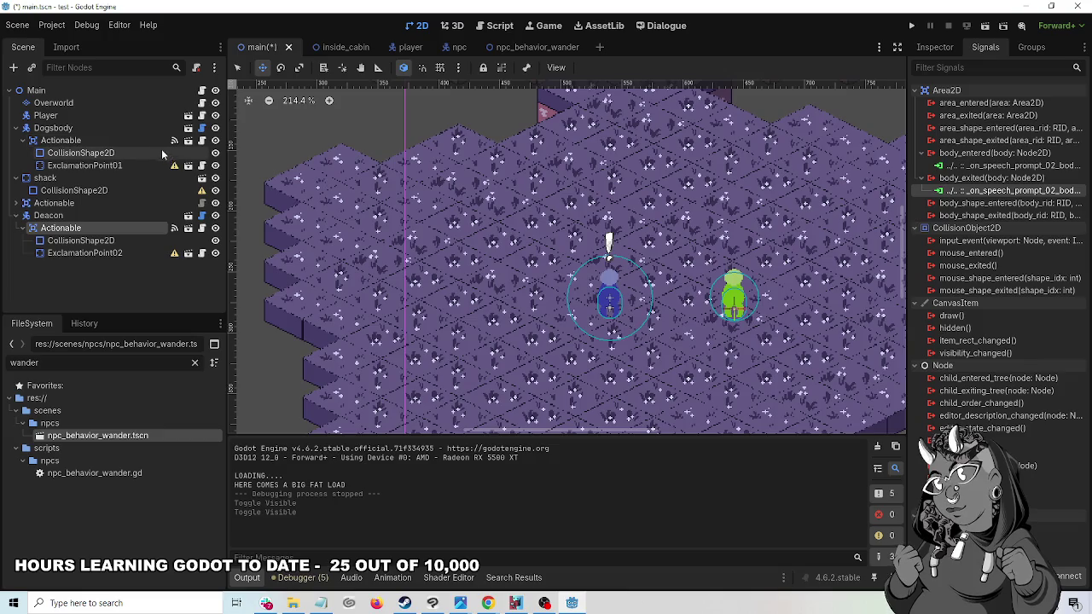
click(79, 128)
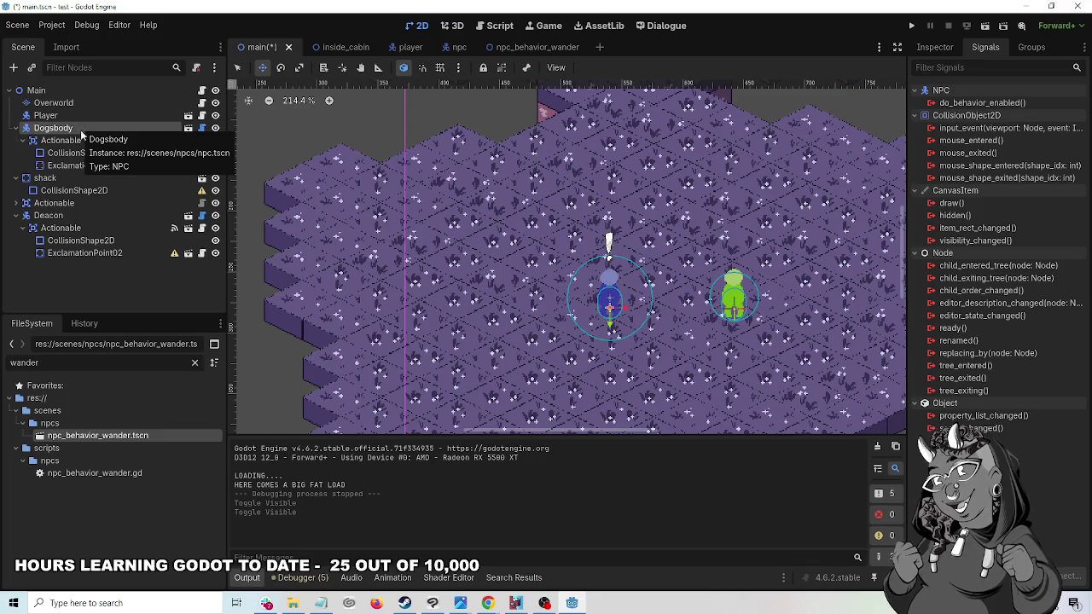
click(68, 140)
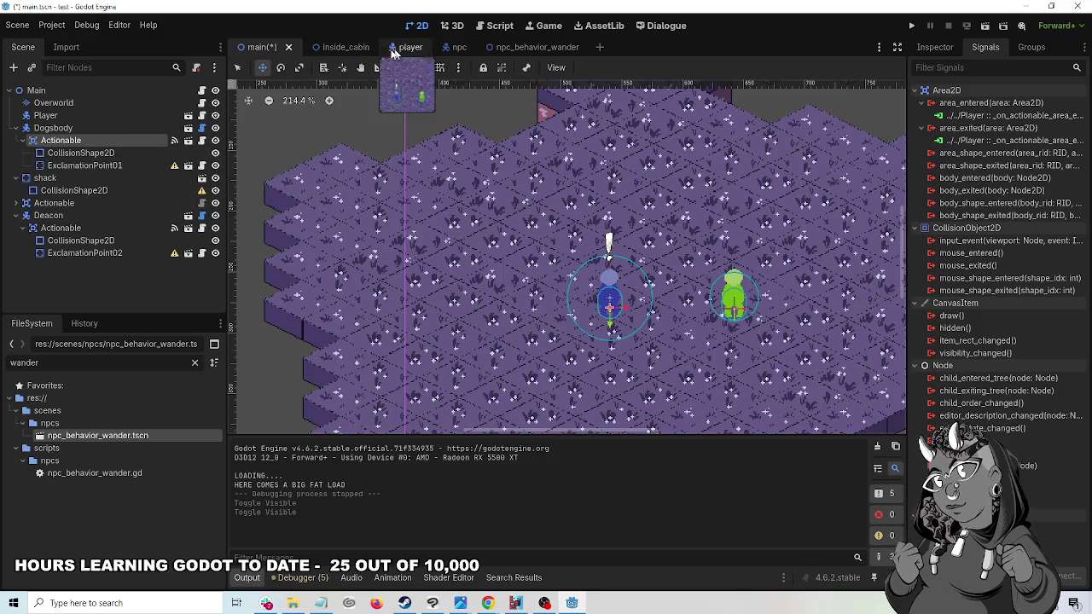
click(361, 52)
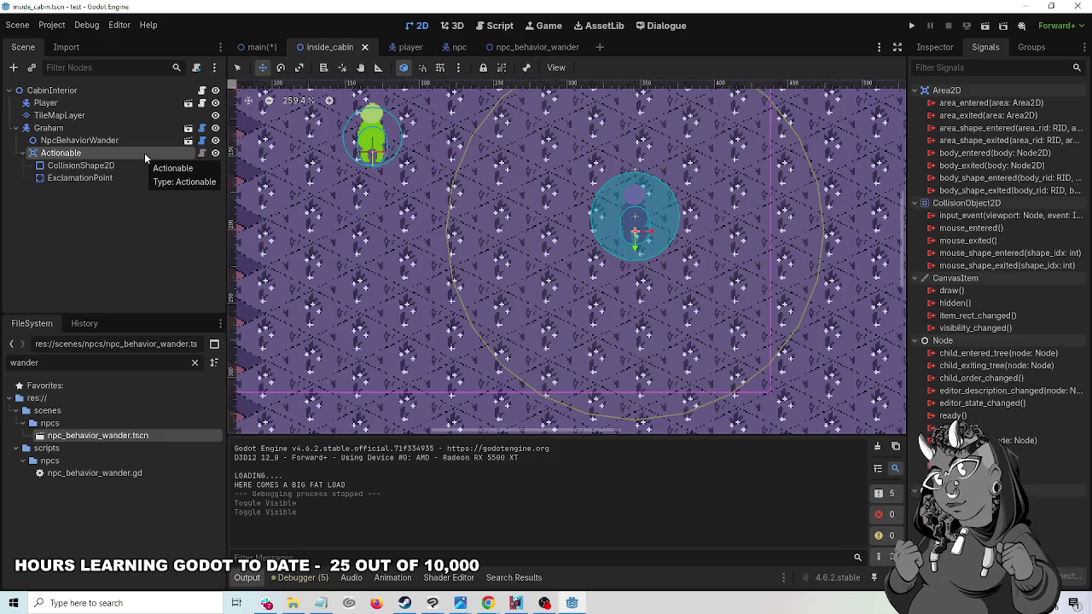
- Connect Graham's Actionable area_shape_entered signal to Player, generating the _on_actionable_area_shape_entered stub
double_click(976, 130)
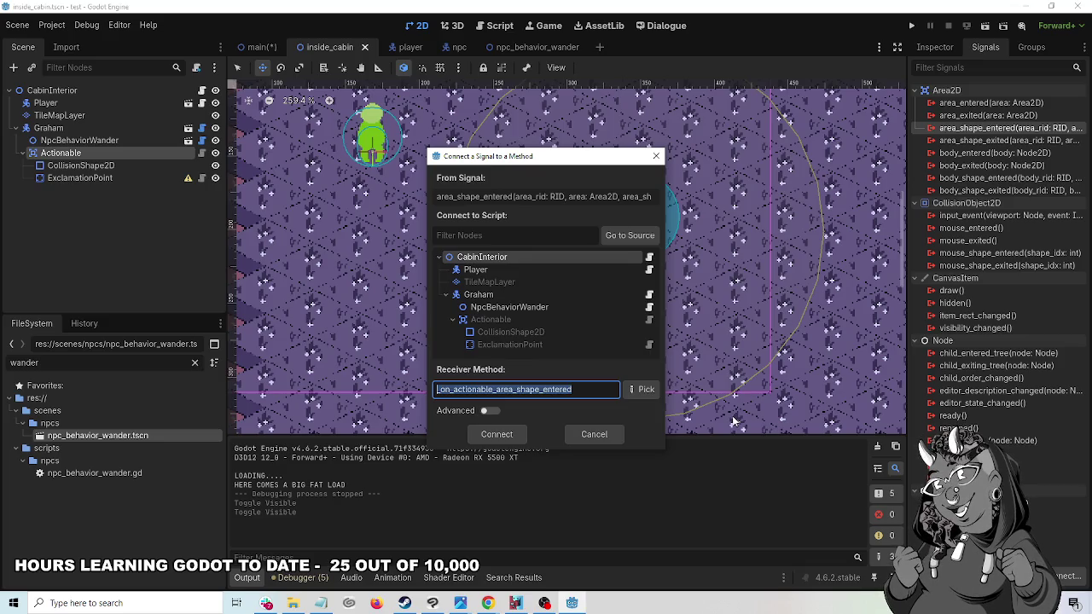
click(488, 272)
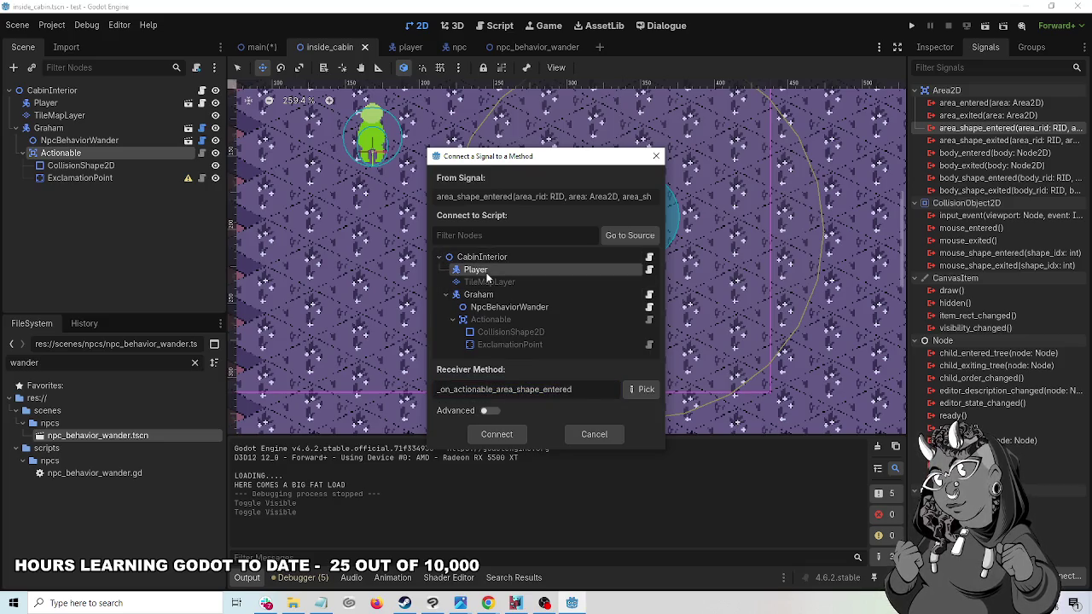
click(510, 434)
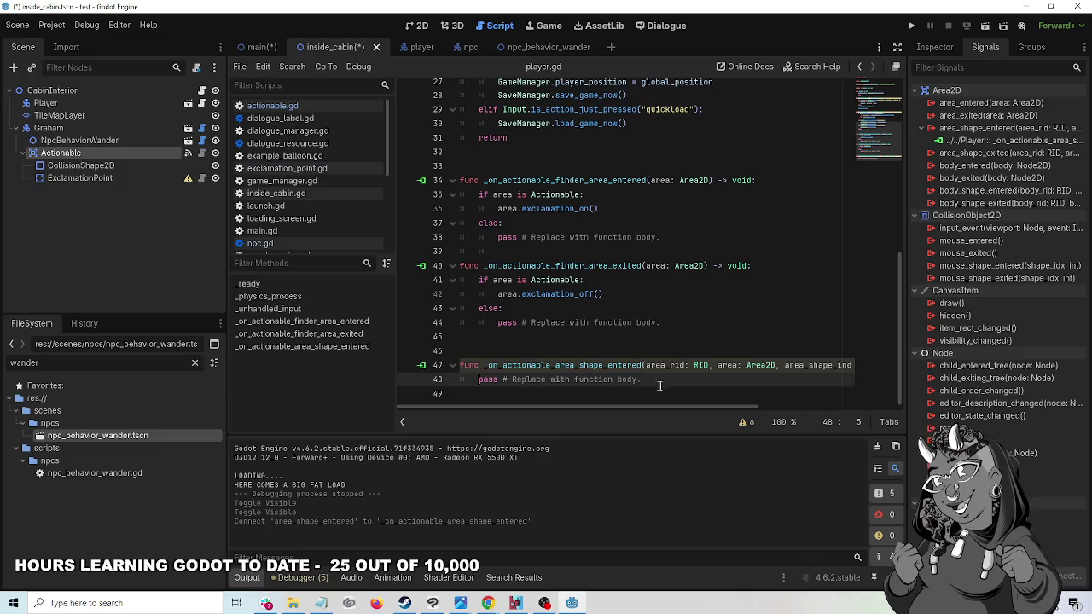
- Delete the _on_actionable_area_shape_entered stub and disconnect the area_shape_entered signal
drag(655, 380, 453, 364)
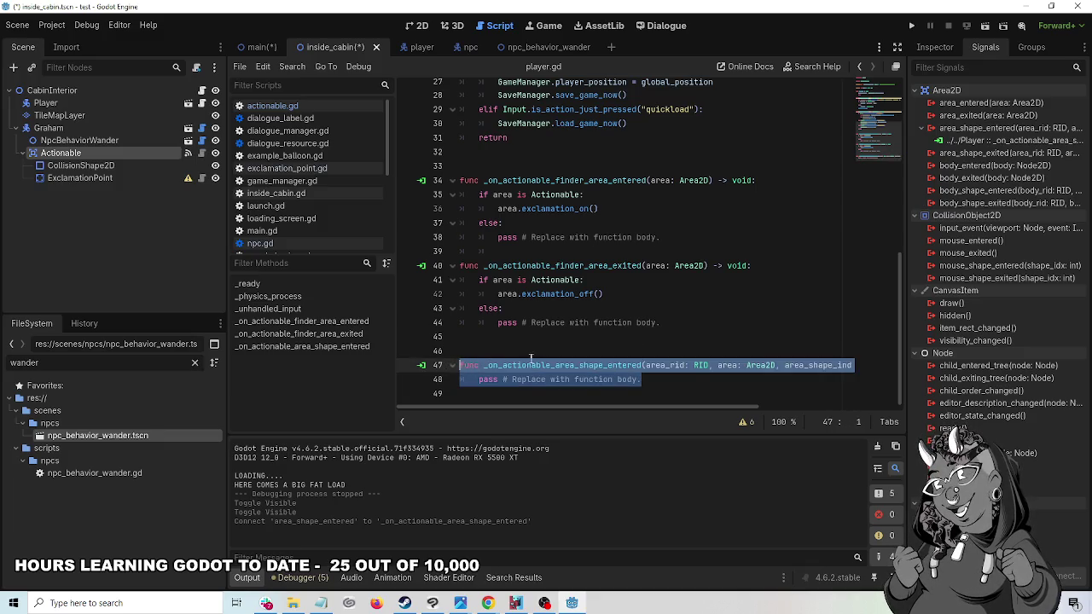
key(BackSpace)
key(BackSpace)
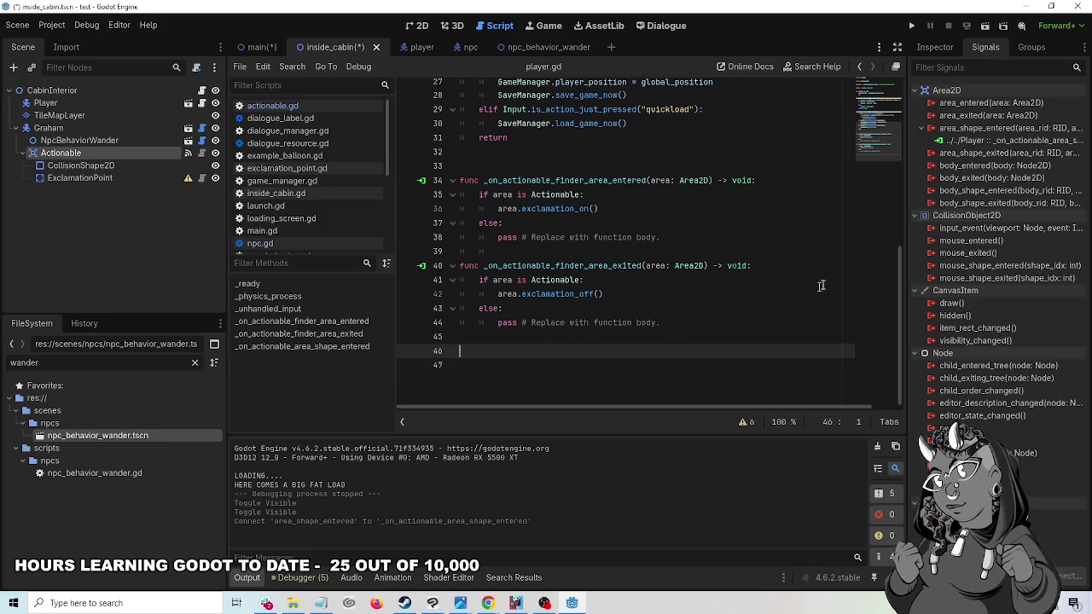
right_click(1020, 141)
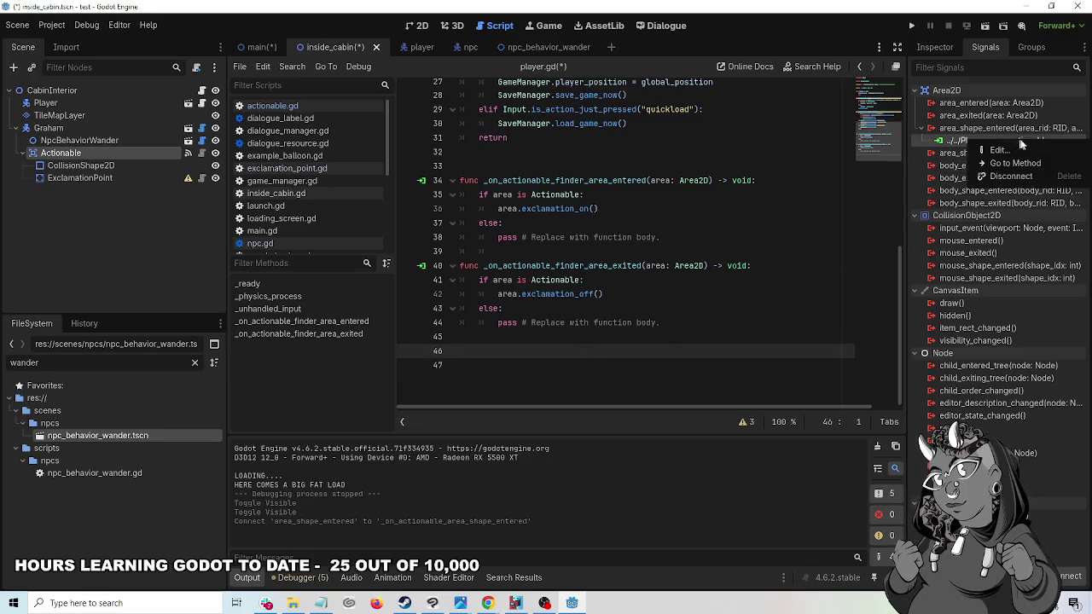
click(1023, 176)
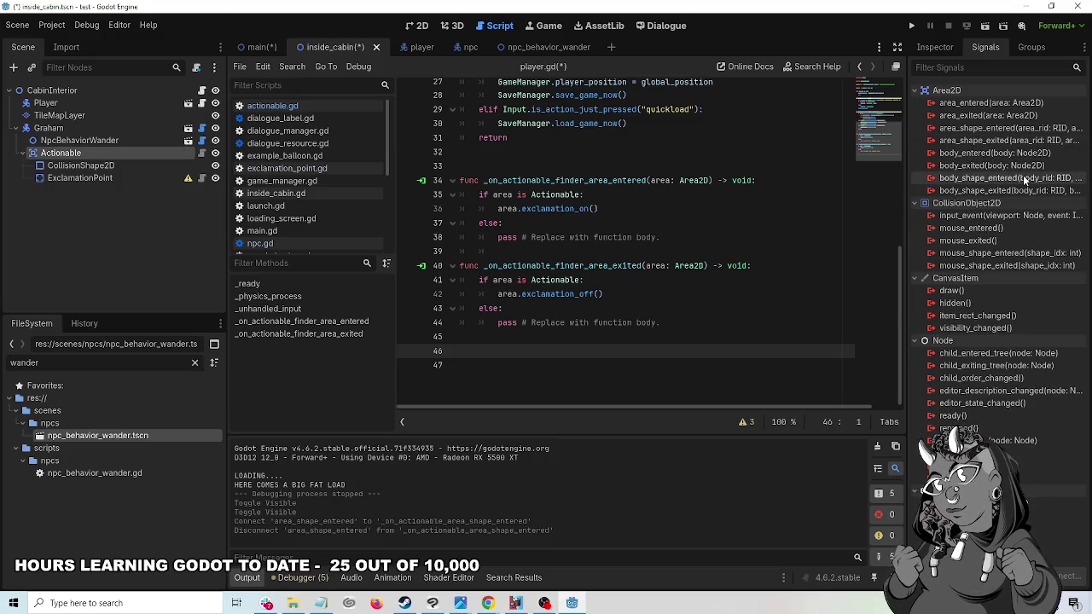
- Check the Player's and cabin Actionable's signals, then select the _on_actionable_finder_area_exited name
click(579, 348)
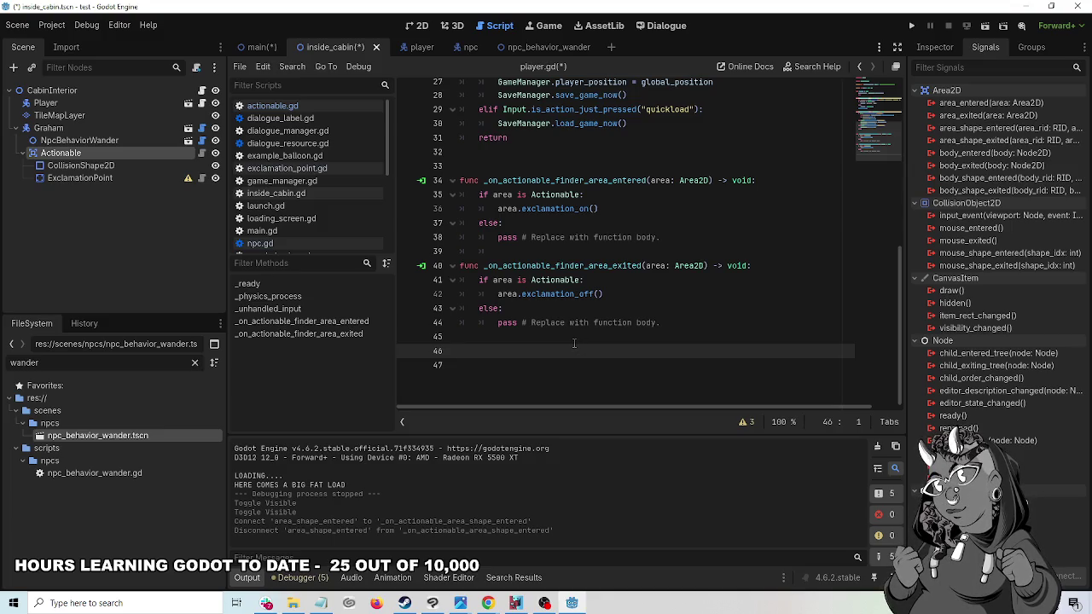
click(84, 105)
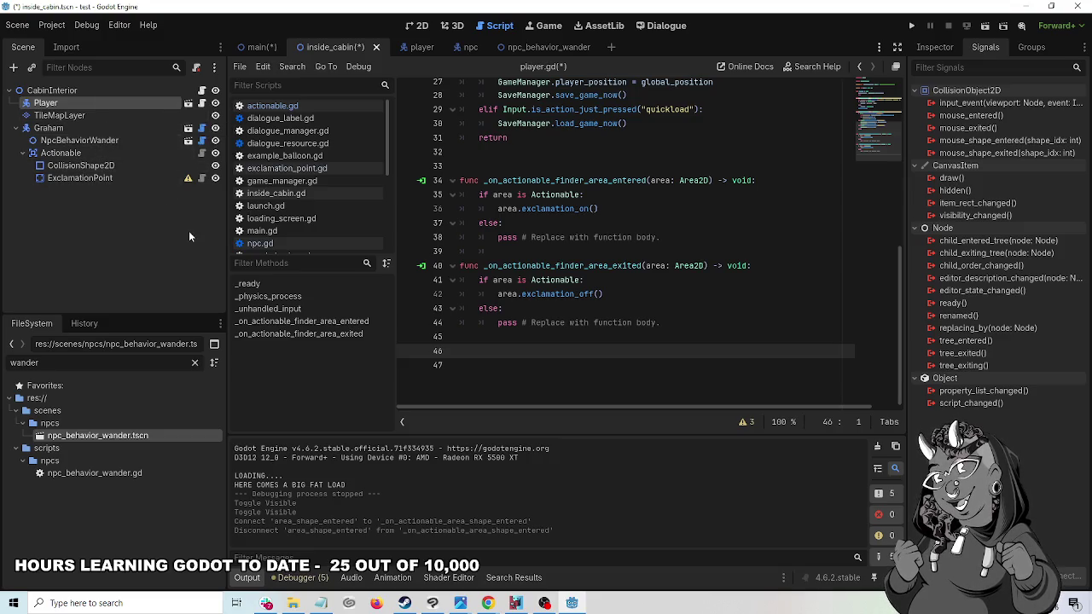
click(76, 153)
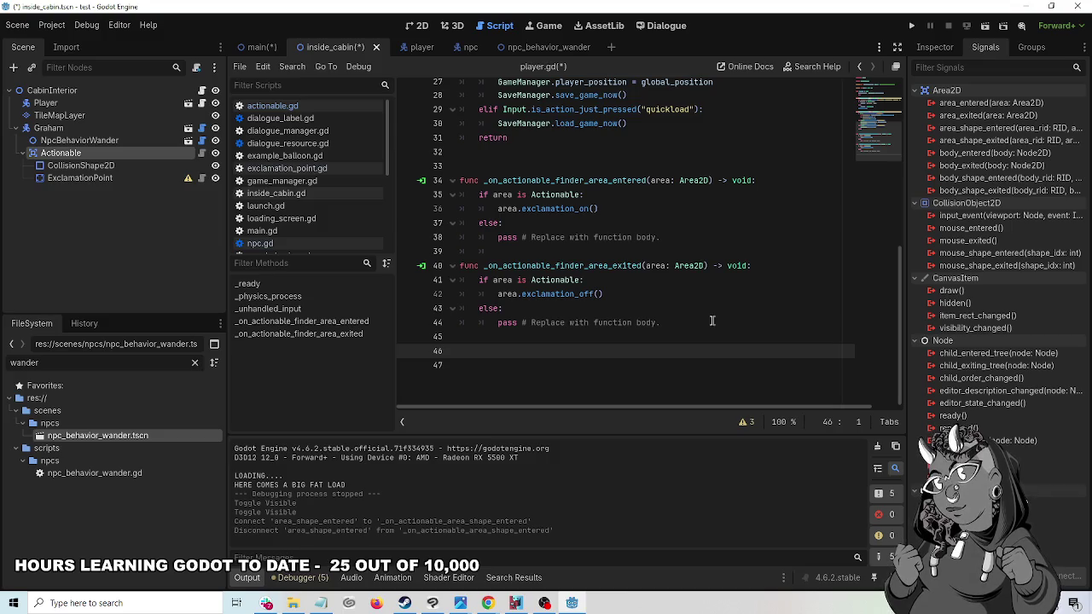
double_click(514, 266)
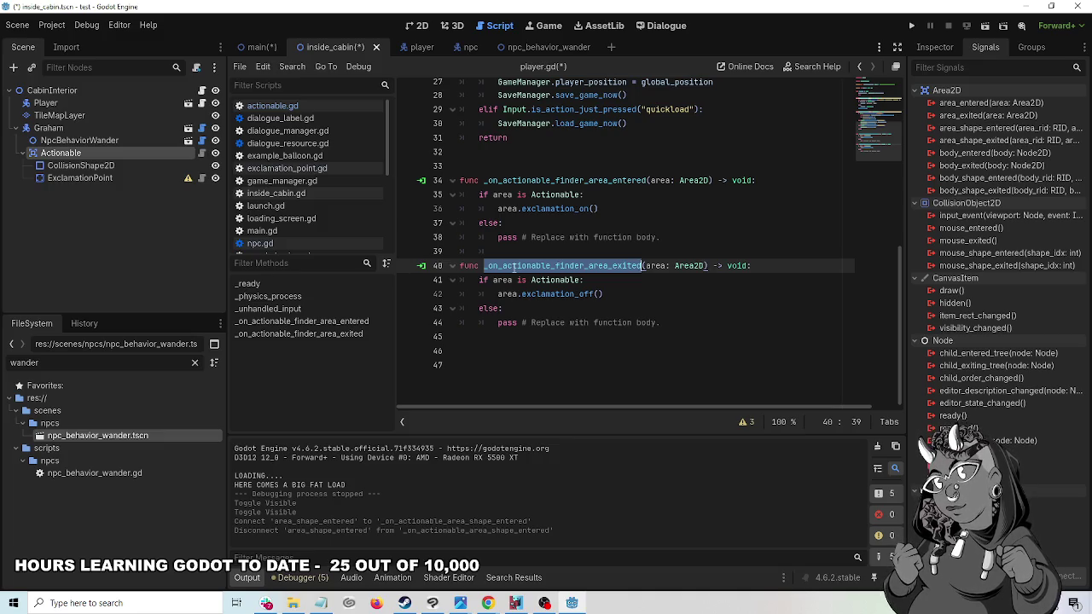
key(ctrl+shift+f)
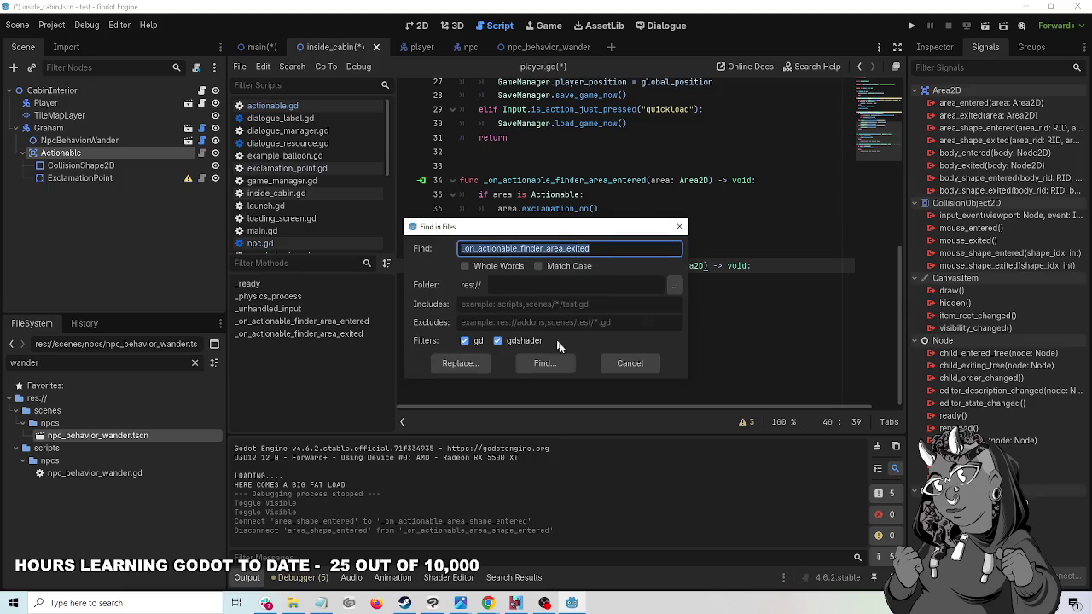
click(545, 363)
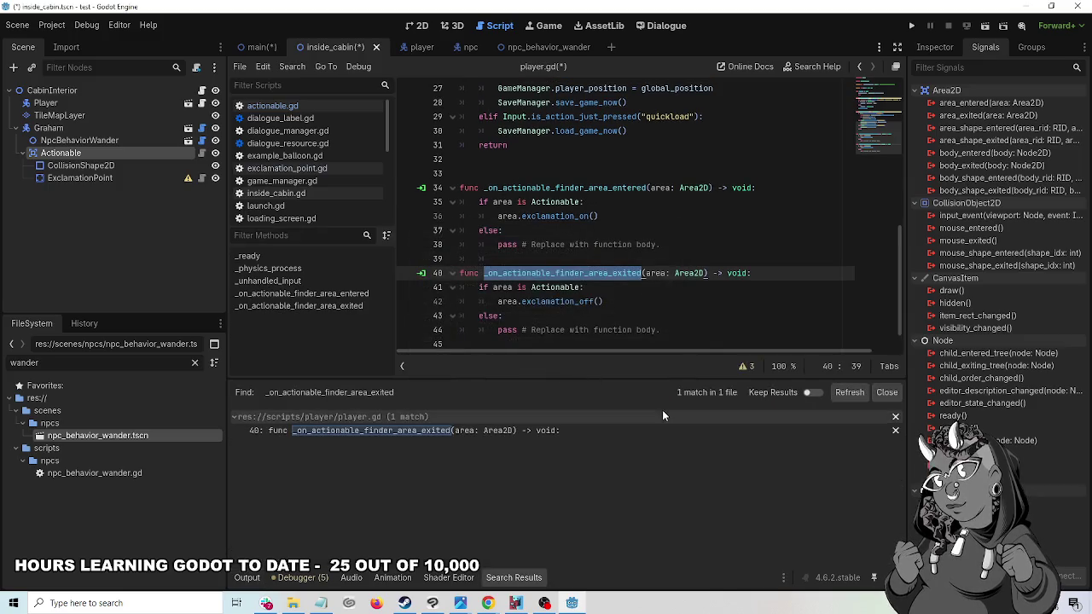
click(896, 421)
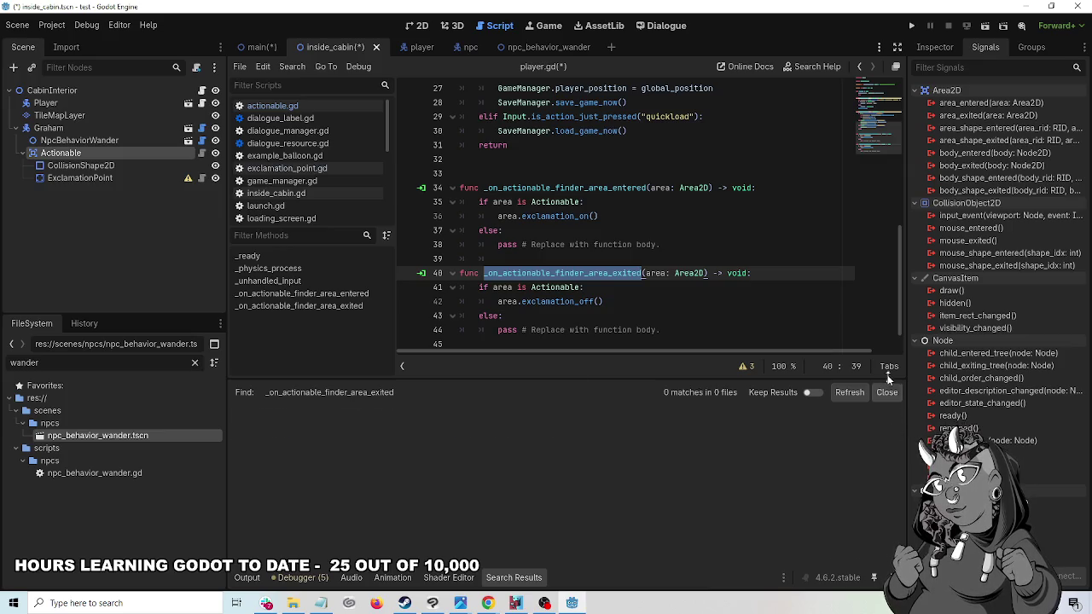
click(887, 393)
key(Down)
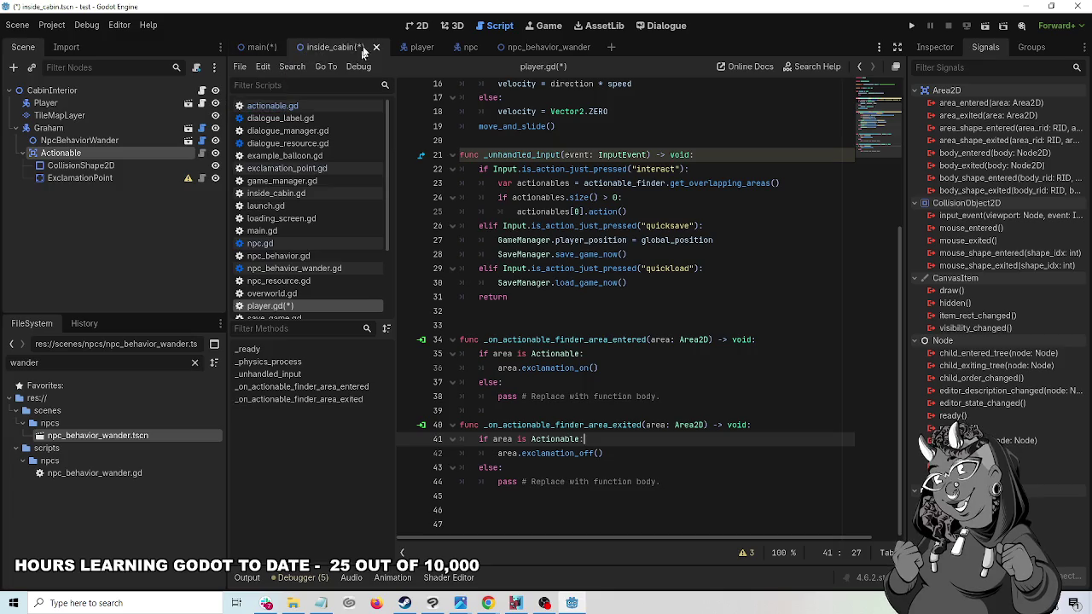
click(421, 26)
- Copy the Deacon node from the main scene
scroll(372, 199, down, 3)
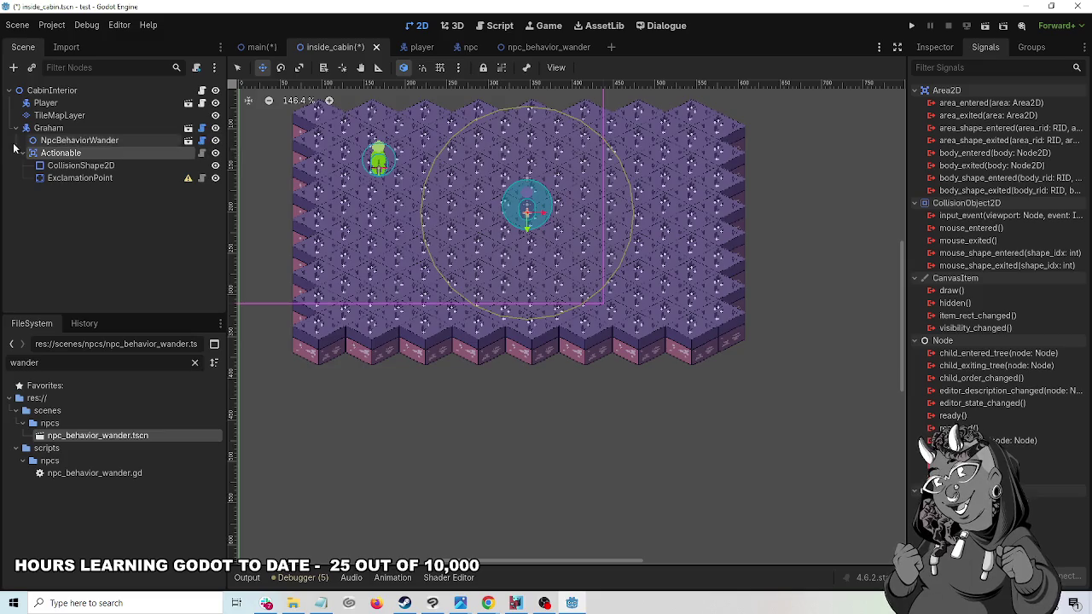
click(265, 47)
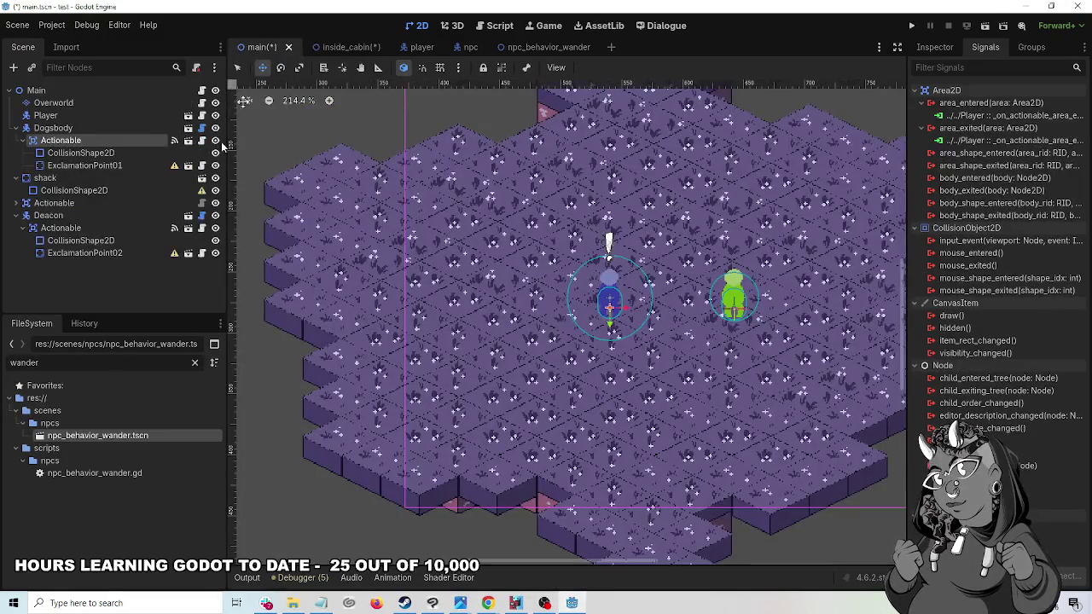
click(17, 217)
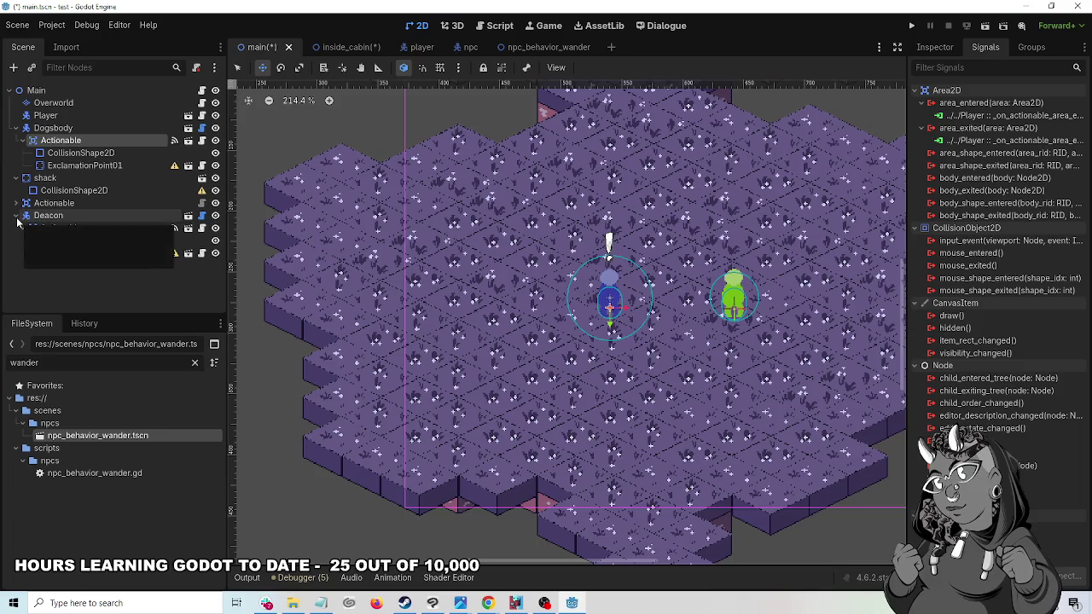
right_click(41, 215)
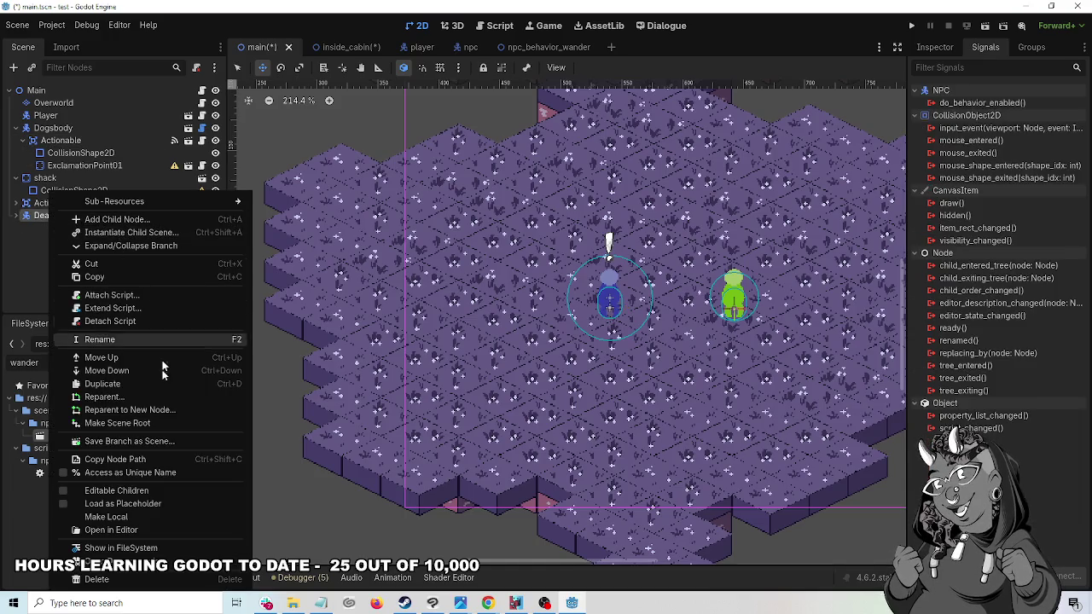
click(157, 277)
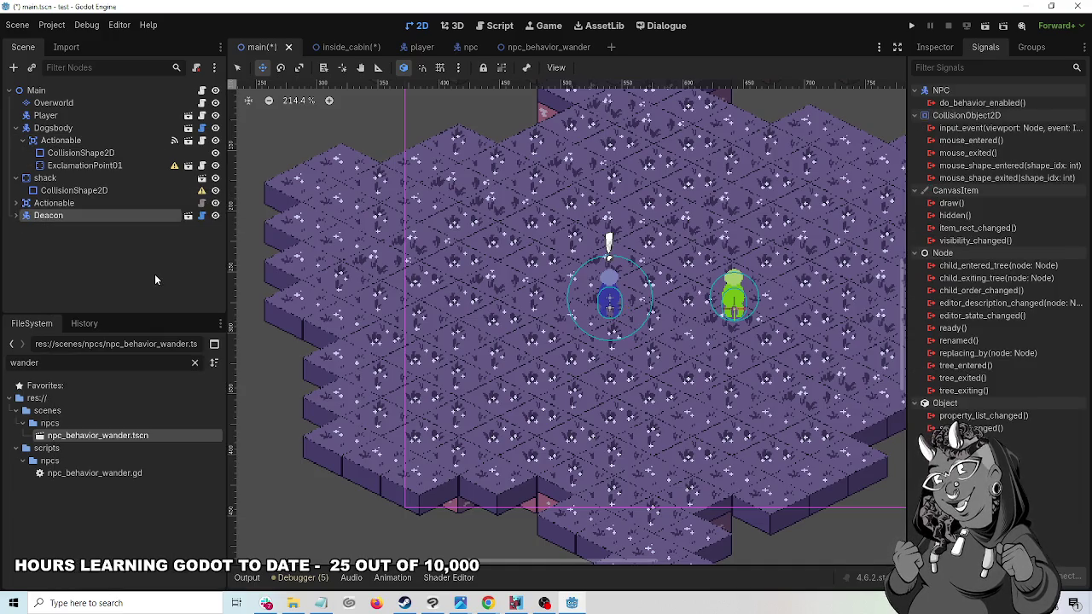
- Paste Deacon under CabinInterior in inside_cabin and move it onto the cabin floor's left side
click(351, 47)
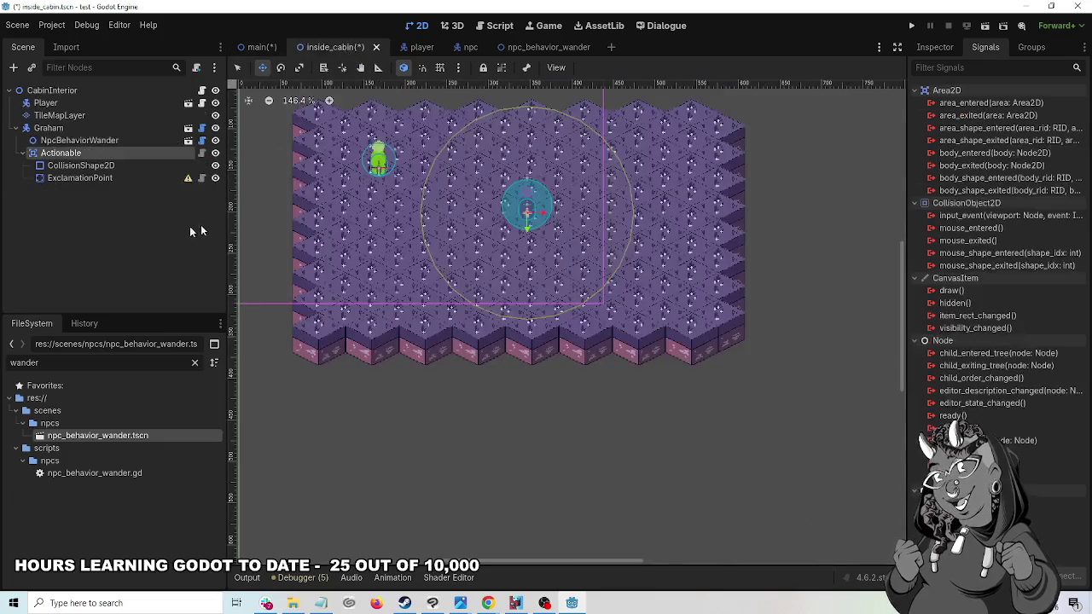
click(63, 89)
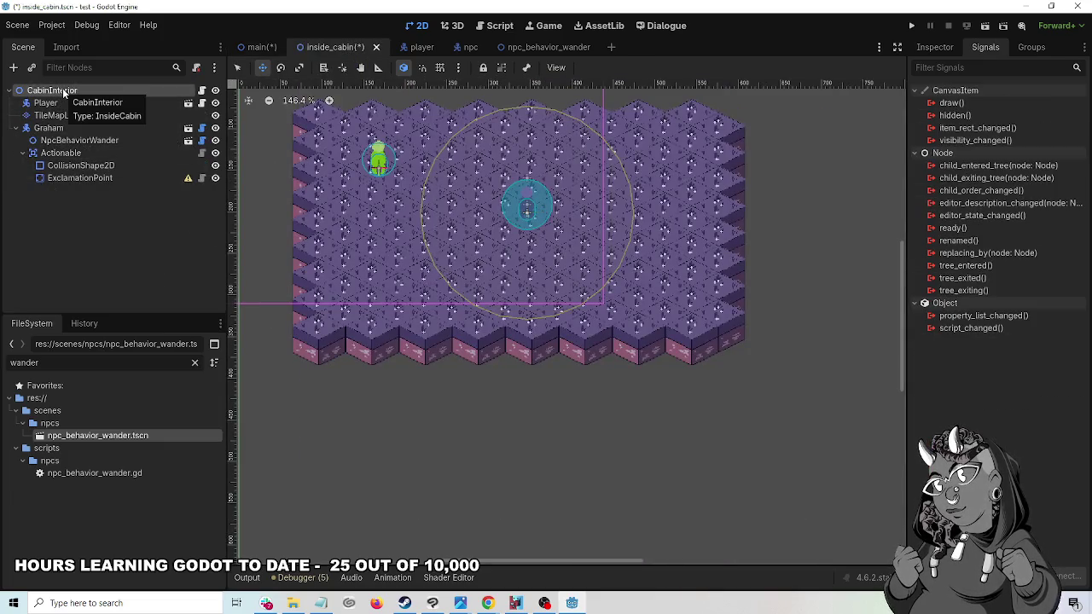
right_click(62, 88)
click(156, 191)
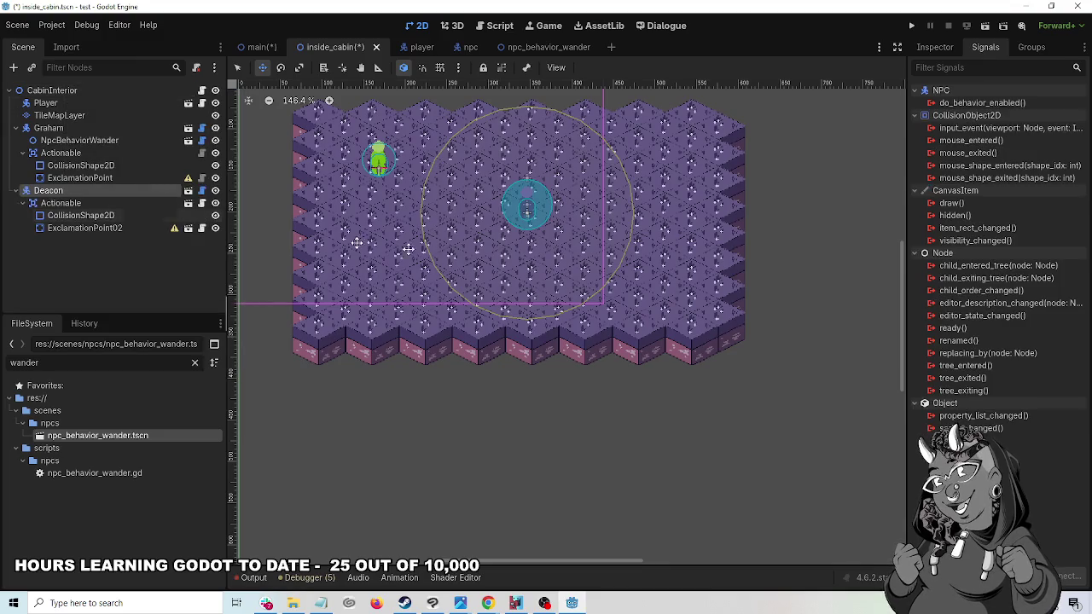
scroll(366, 307, down, 2)
mouse_move(660, 175)
mouse_down()
mouse_move(654, 198)
mouse_move(589, 271)
mouse_move(601, 273)
mouse_move(408, 313)
mouse_up()
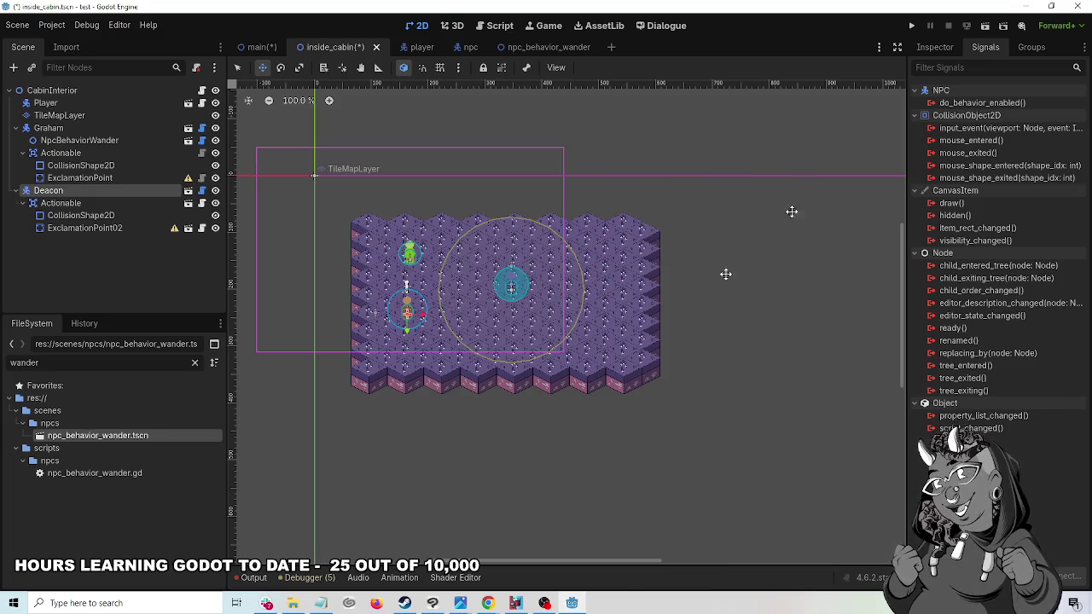
- Run the cabin scene, walk to Deacon to see its exclamation point and 'Hey, fatty.' dialogue, then stop
click(990, 29)
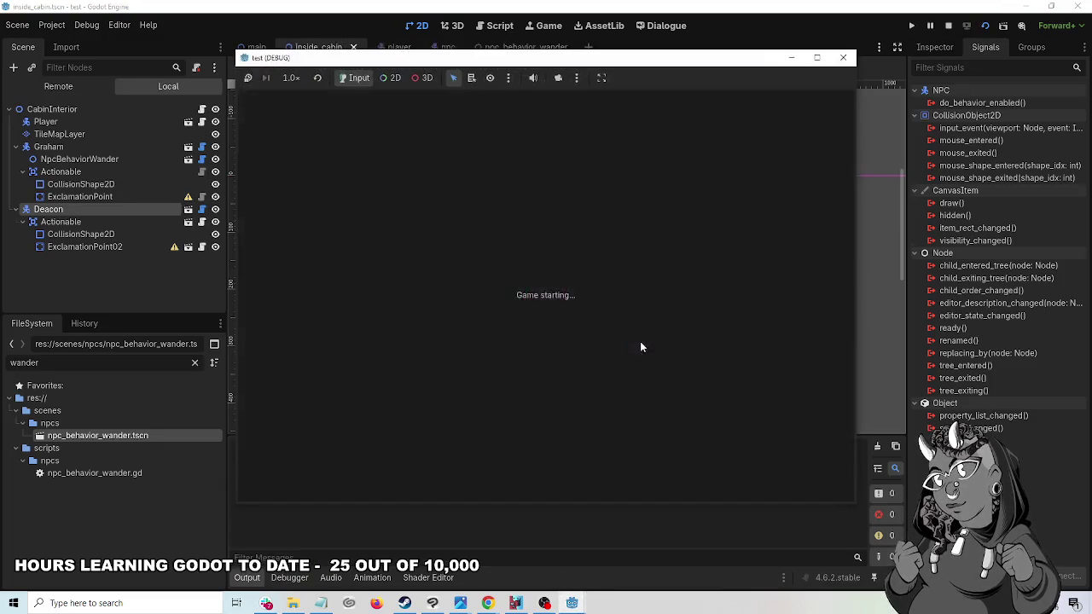
key(Left)
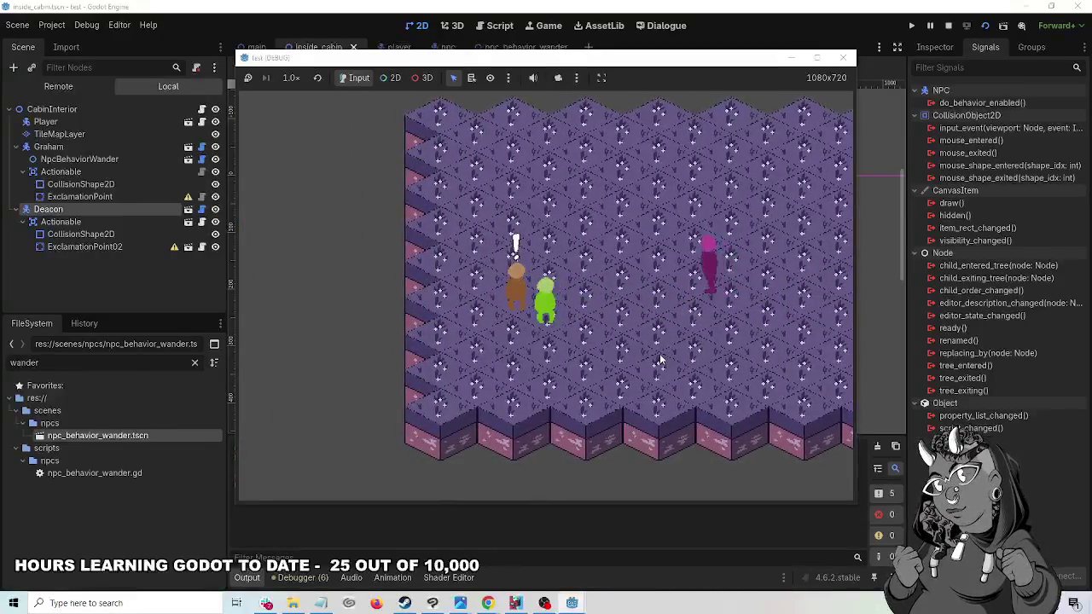
key(space)
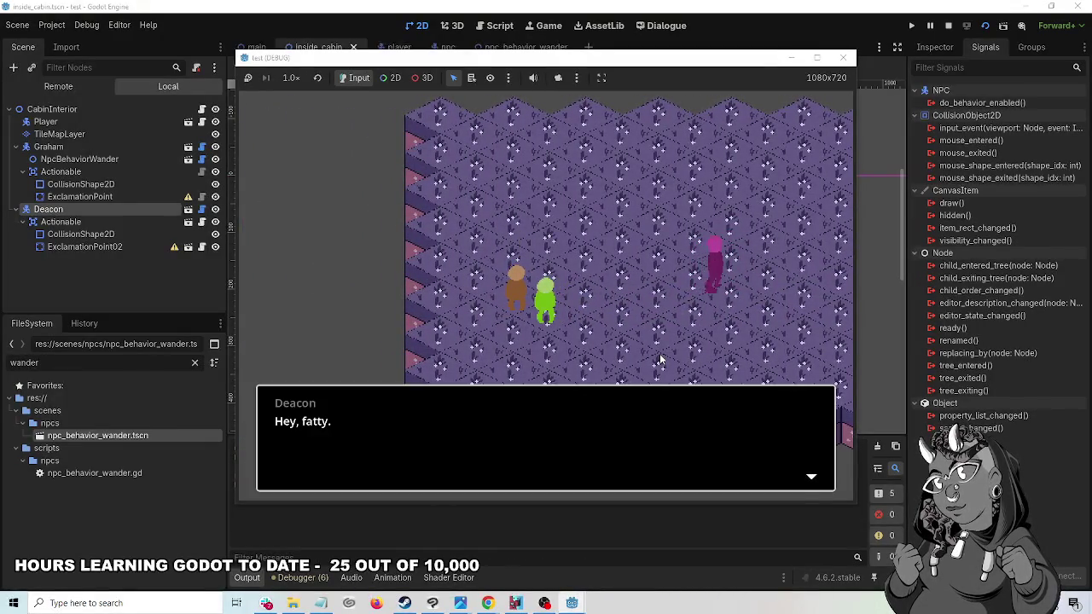
click(842, 59)
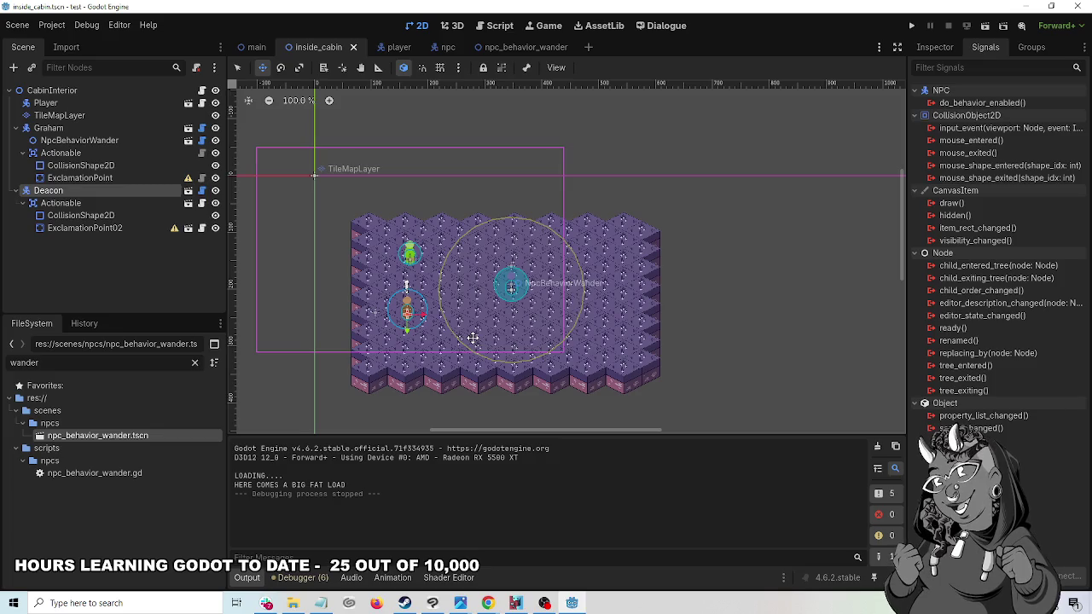
- Inspect the Transform of Deacon's ExclamationPoint02 in the Inspector
click(93, 203)
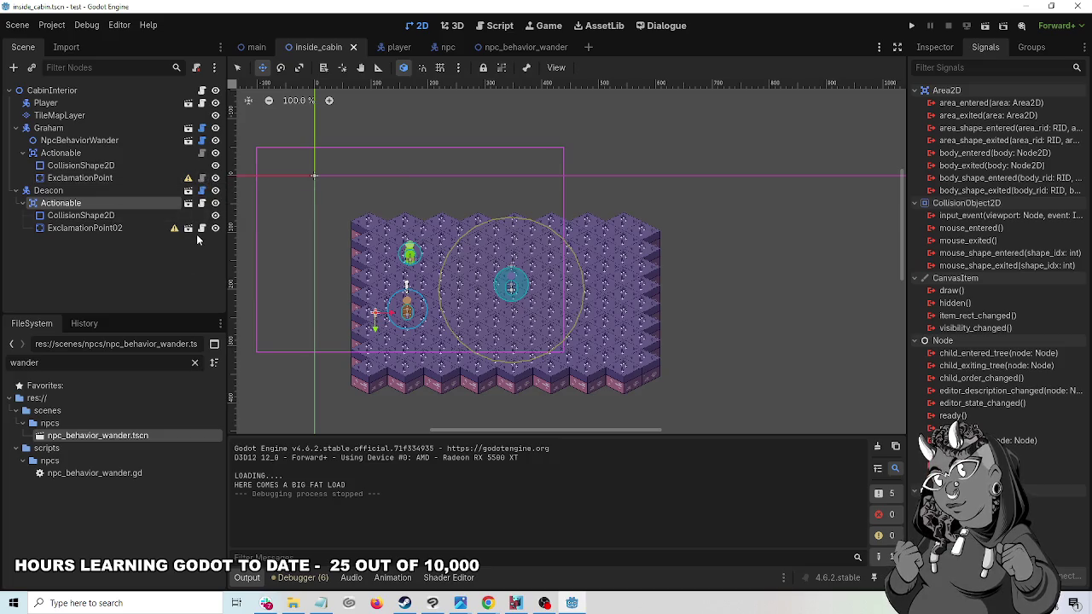
click(93, 229)
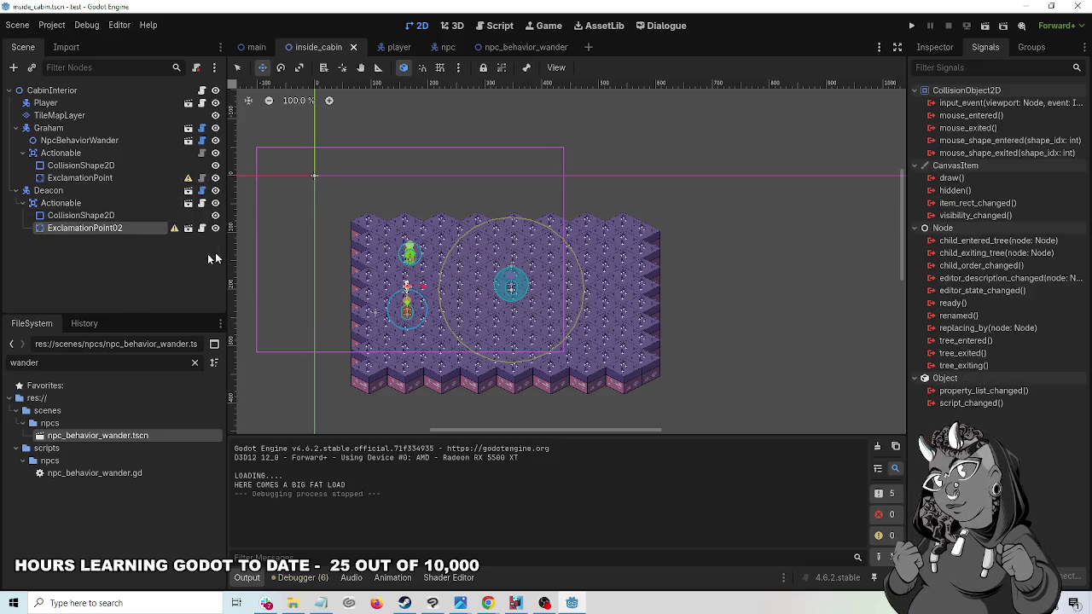
click(937, 47)
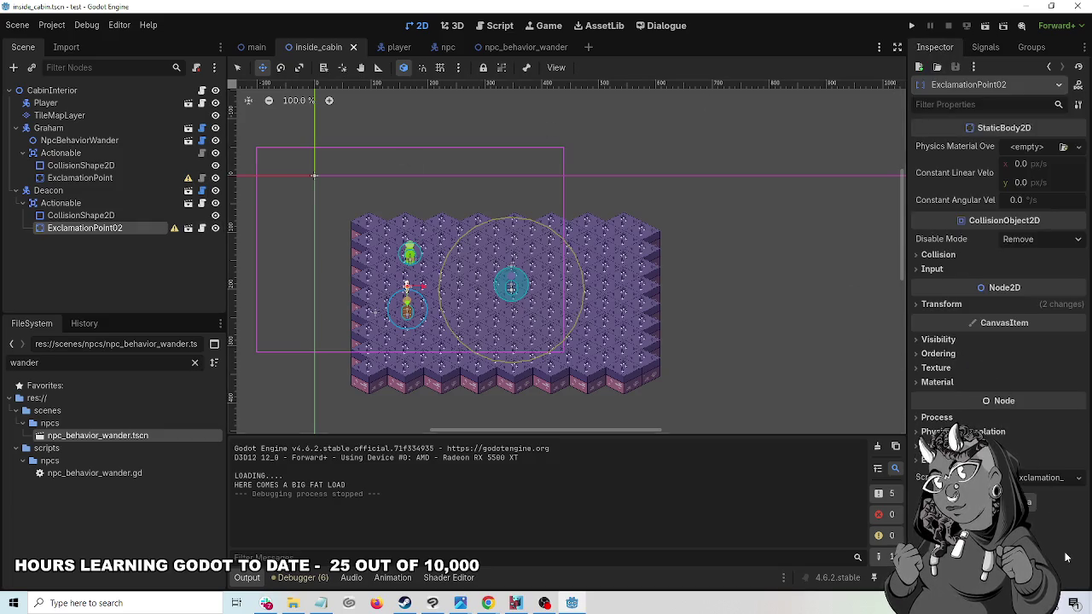
click(916, 304)
click(918, 305)
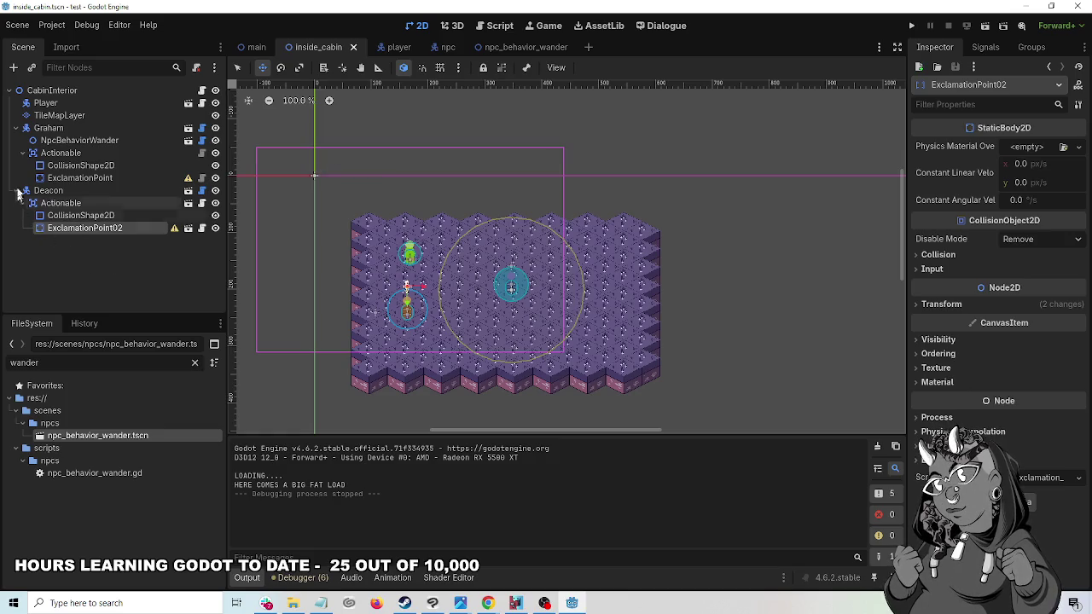
- Show Graham's ExclamationPoint Transform, position 0, -42, to compare with ExclamationPoint02
click(54, 181)
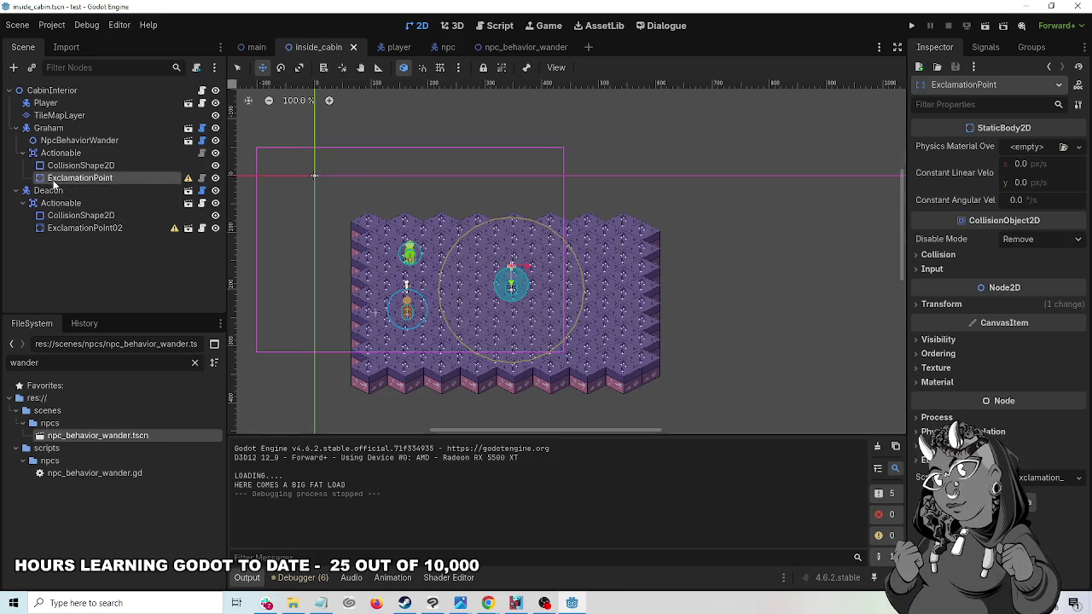
click(53, 228)
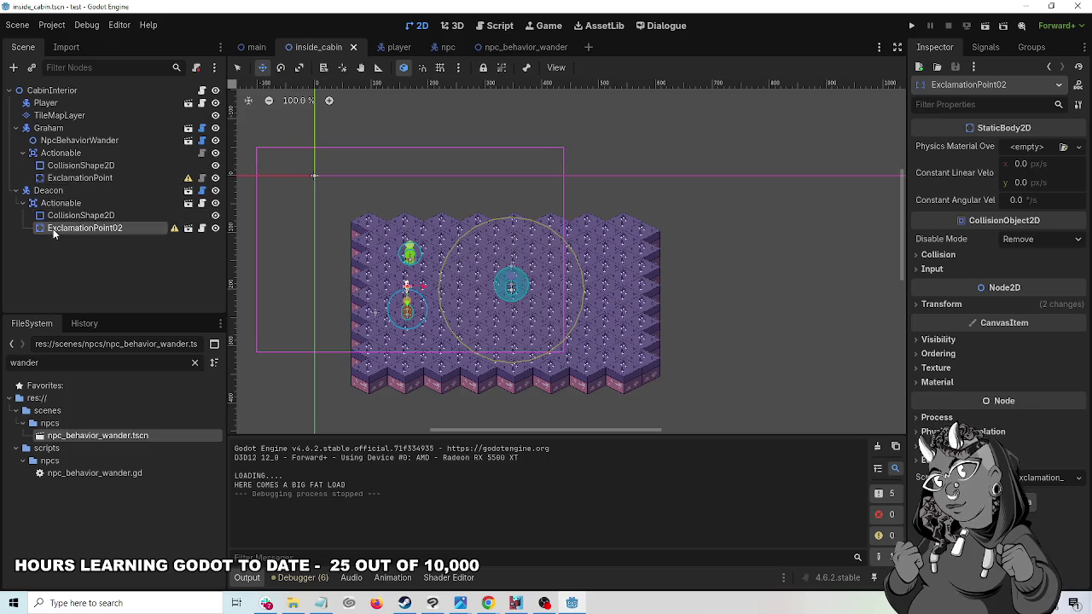
click(68, 177)
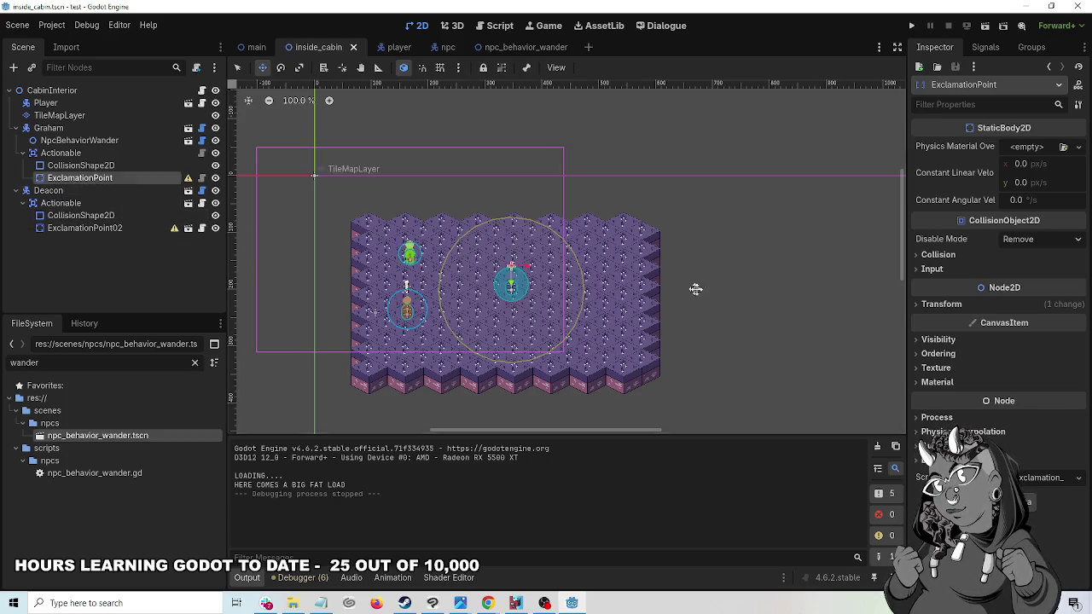
click(939, 303)
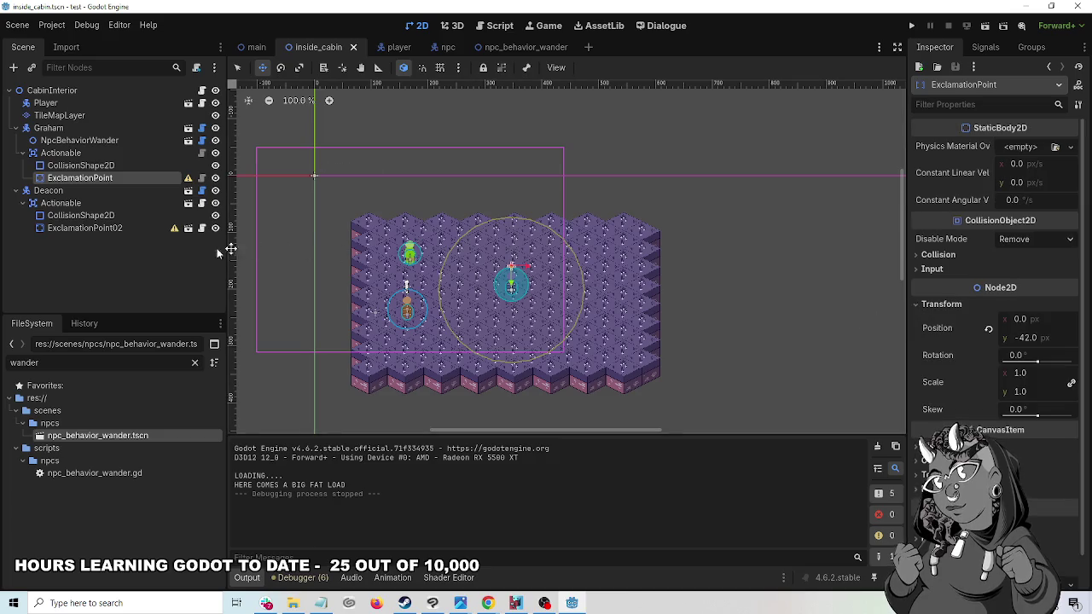
click(62, 216)
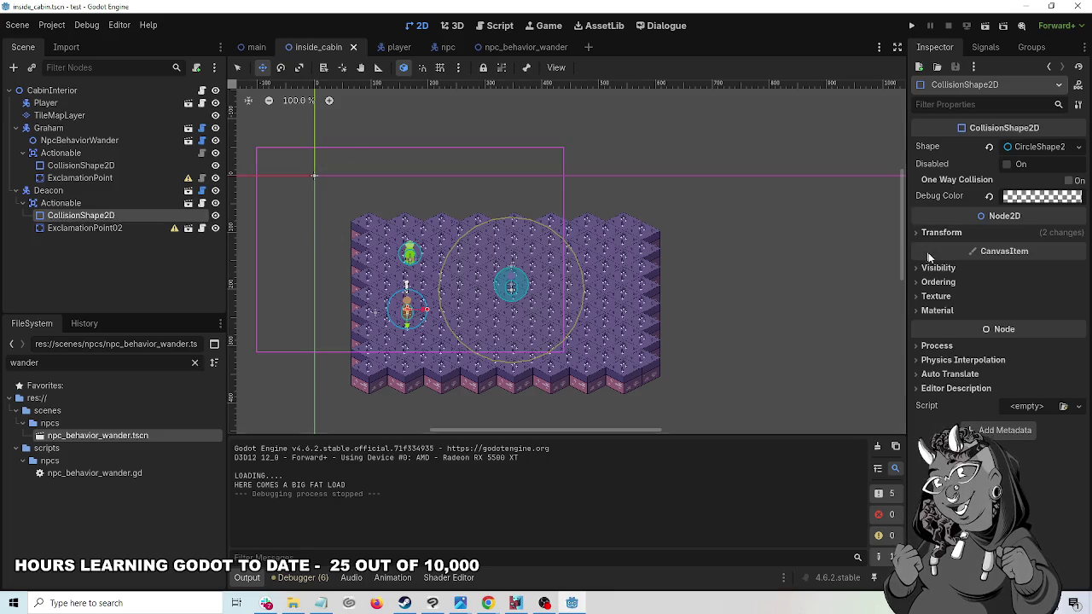
click(918, 234)
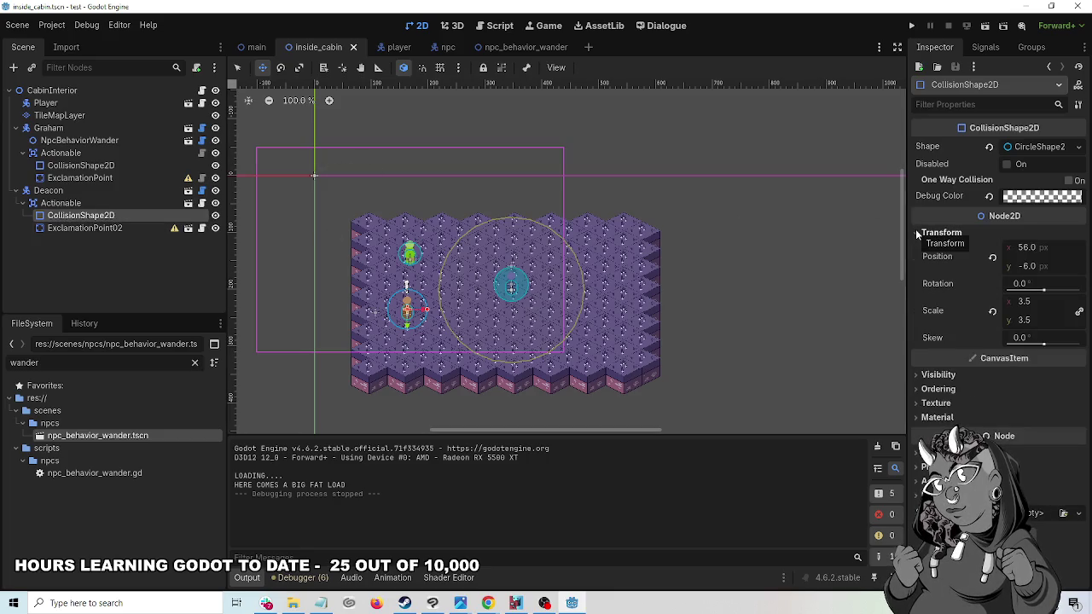
click(918, 233)
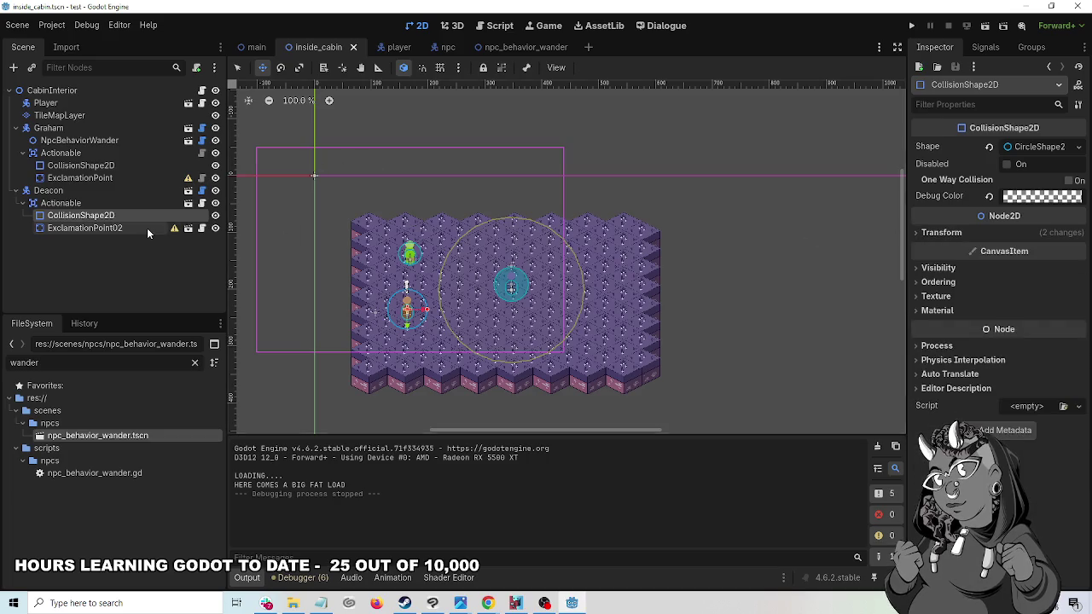
click(81, 203)
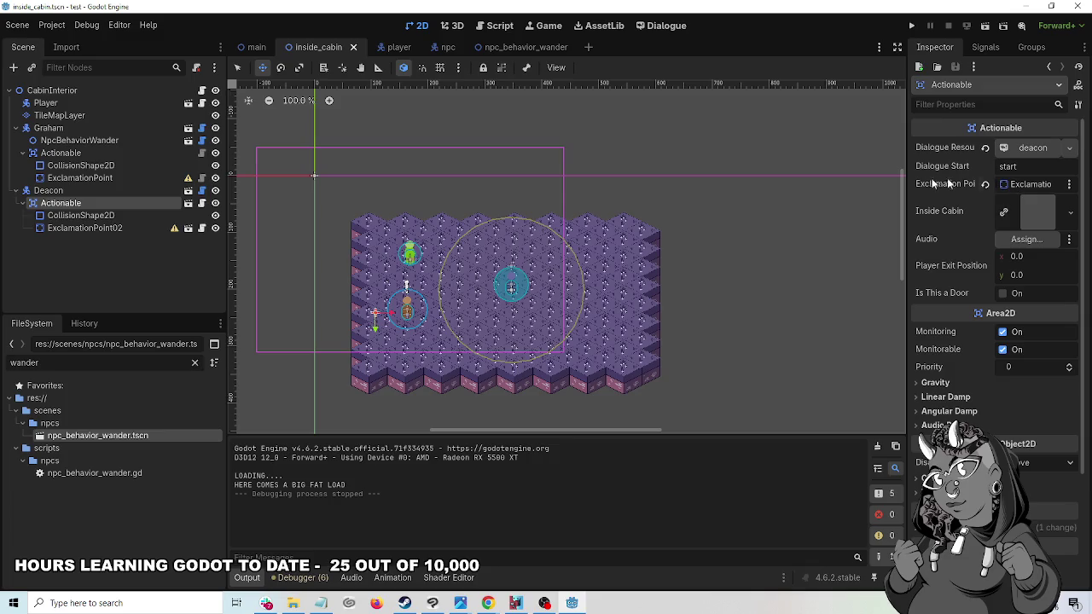
drag(907, 184, 790, 185)
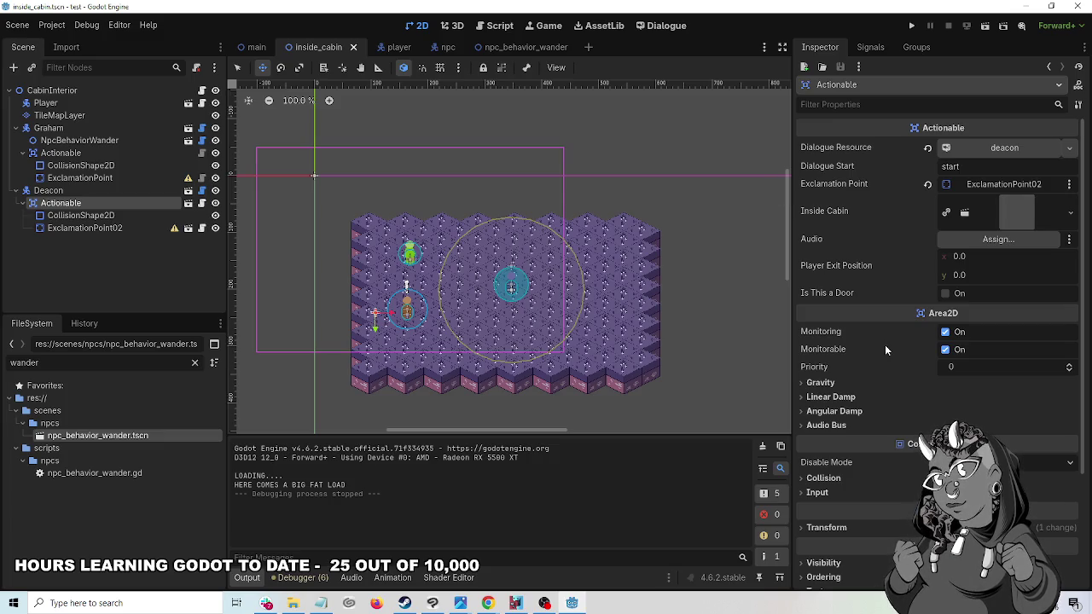
scroll(881, 329, down, 4)
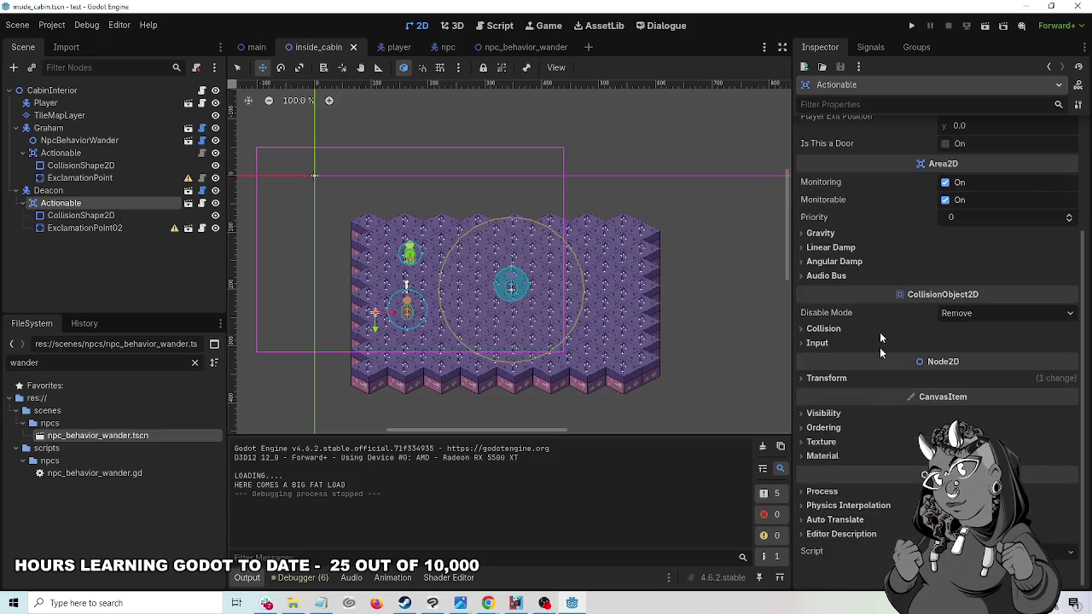
click(800, 378)
click(800, 378)
scroll(950, 366, up, 3)
scroll(951, 365, down, 3)
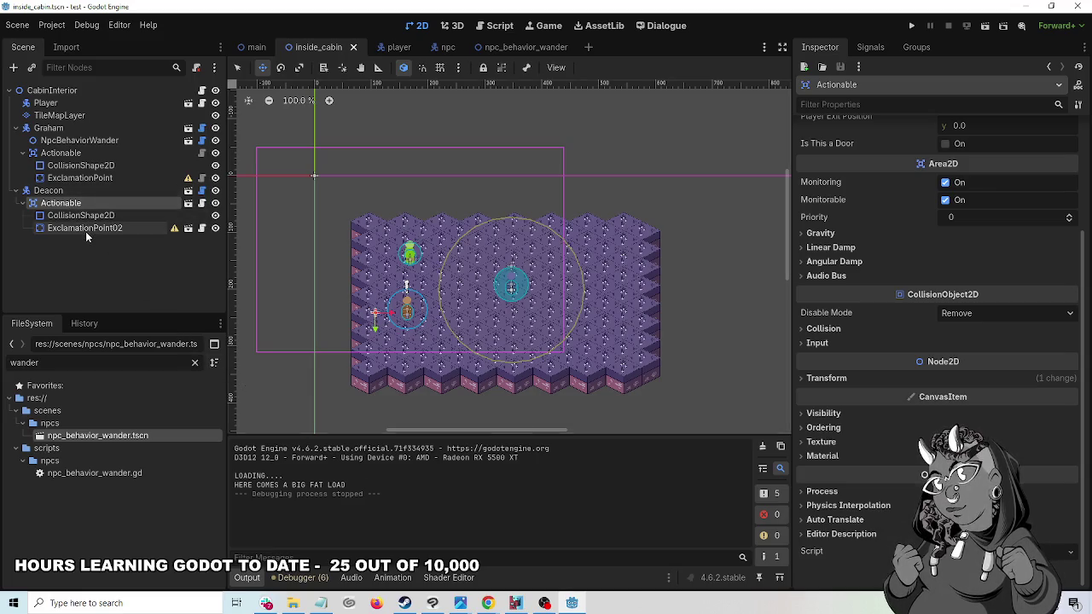
click(68, 156)
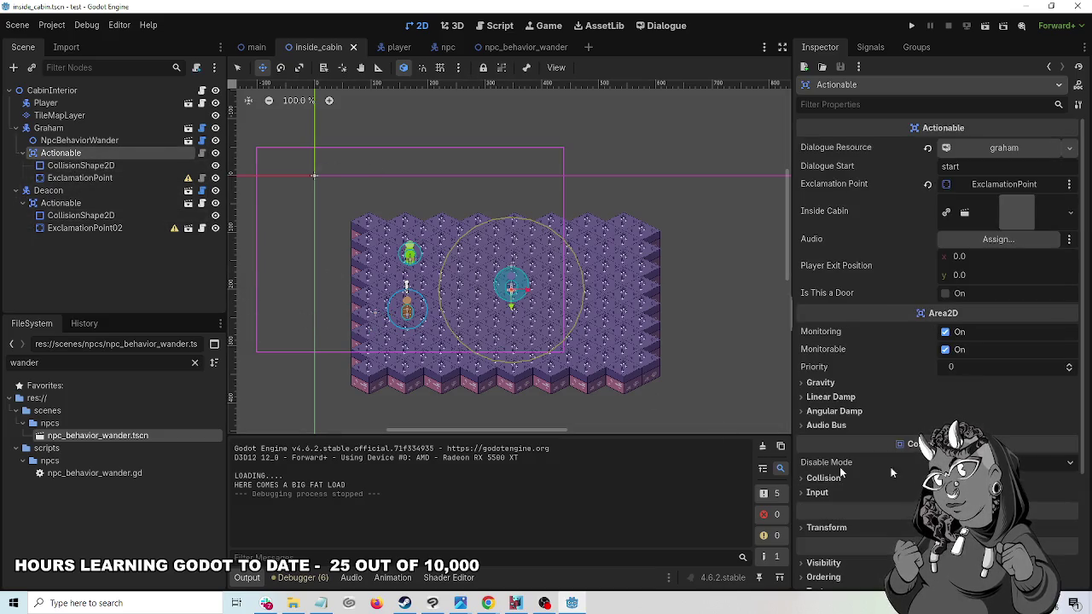
scroll(840, 472, down, 3)
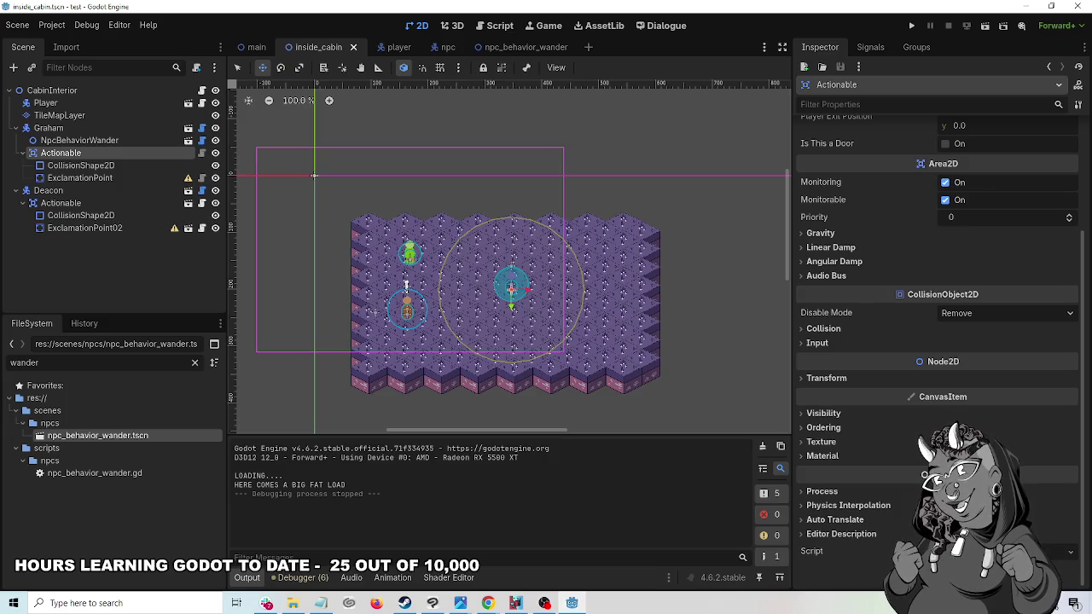
scroll(840, 546, up, 3)
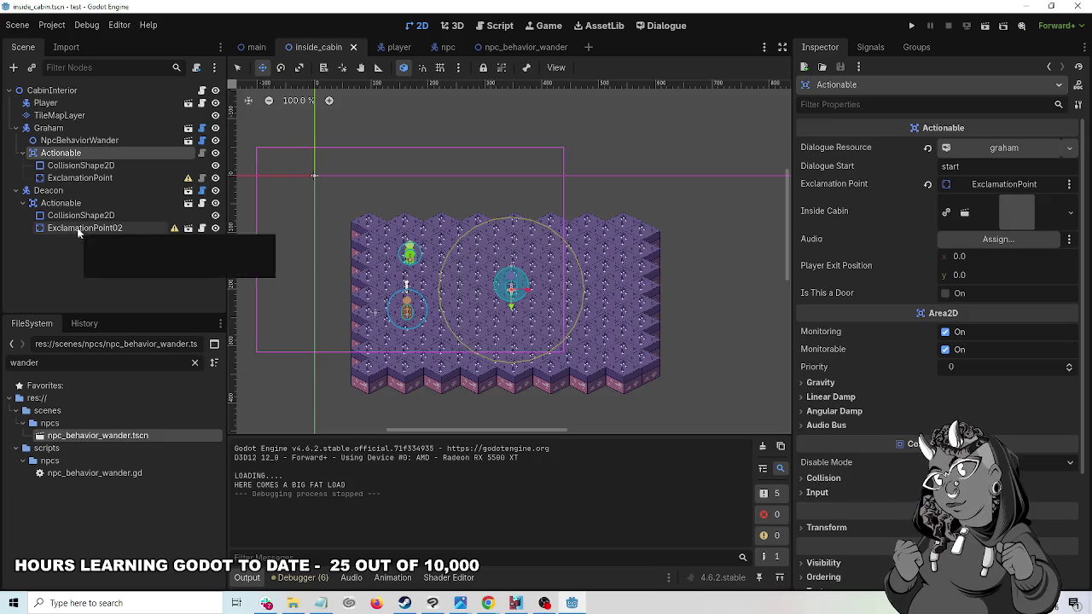
click(65, 205)
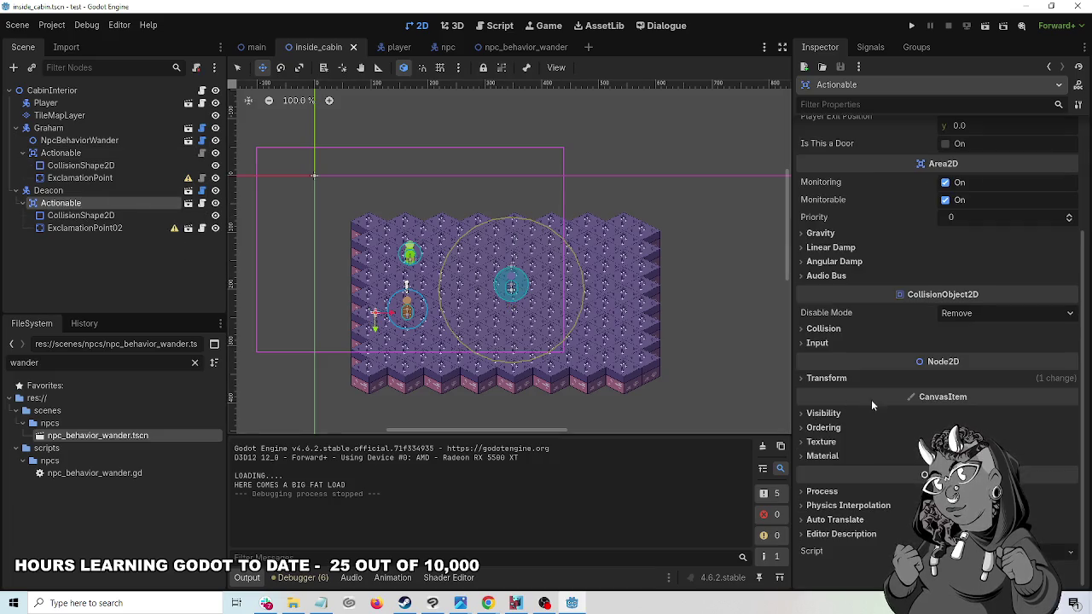
scroll(868, 387, up, 5)
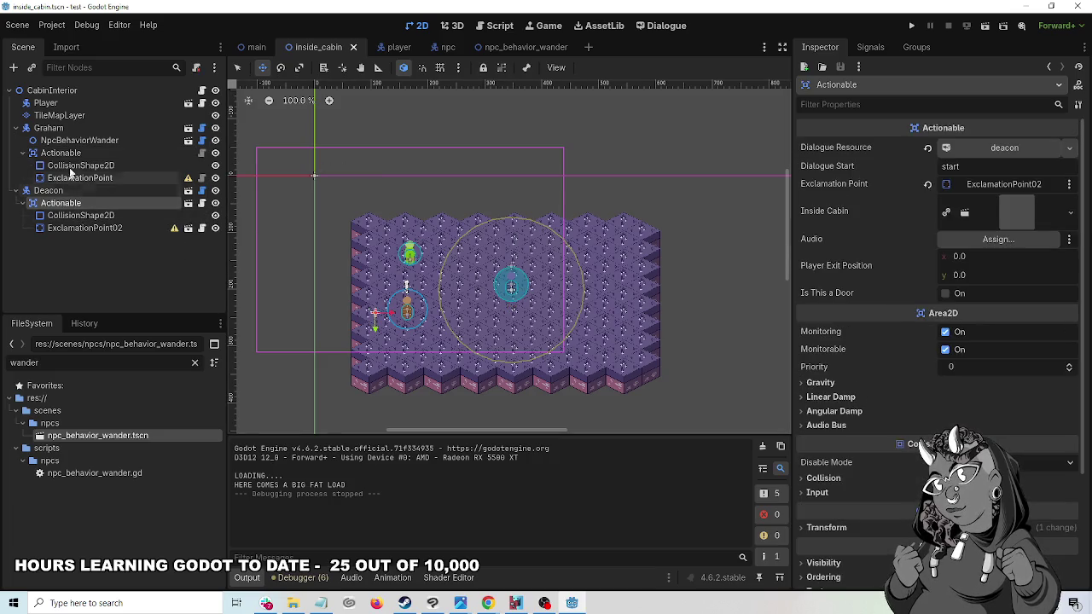
click(51, 128)
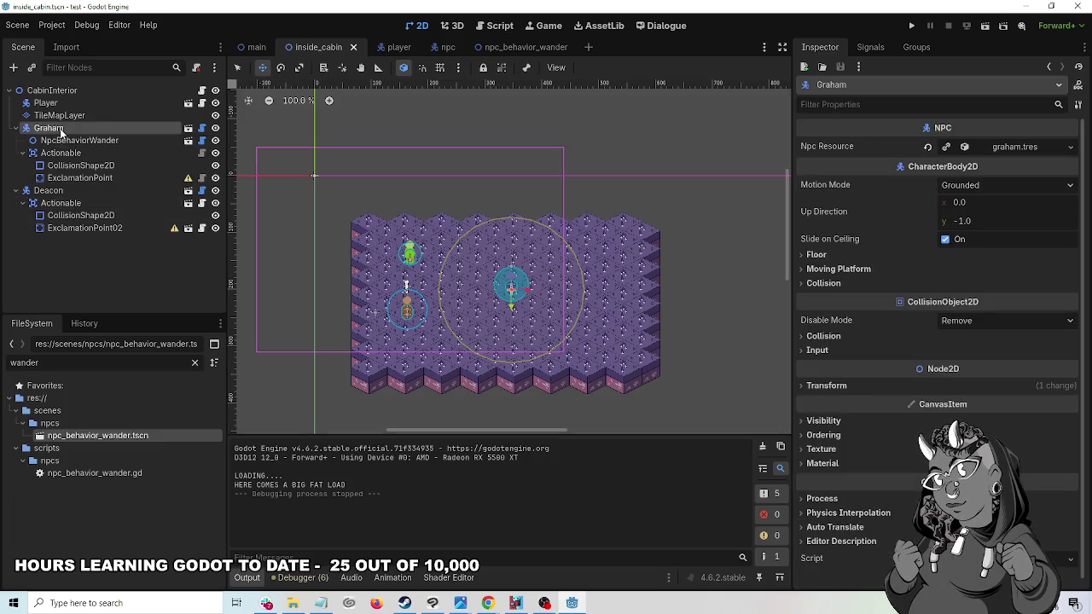
click(1016, 148)
click(1016, 148)
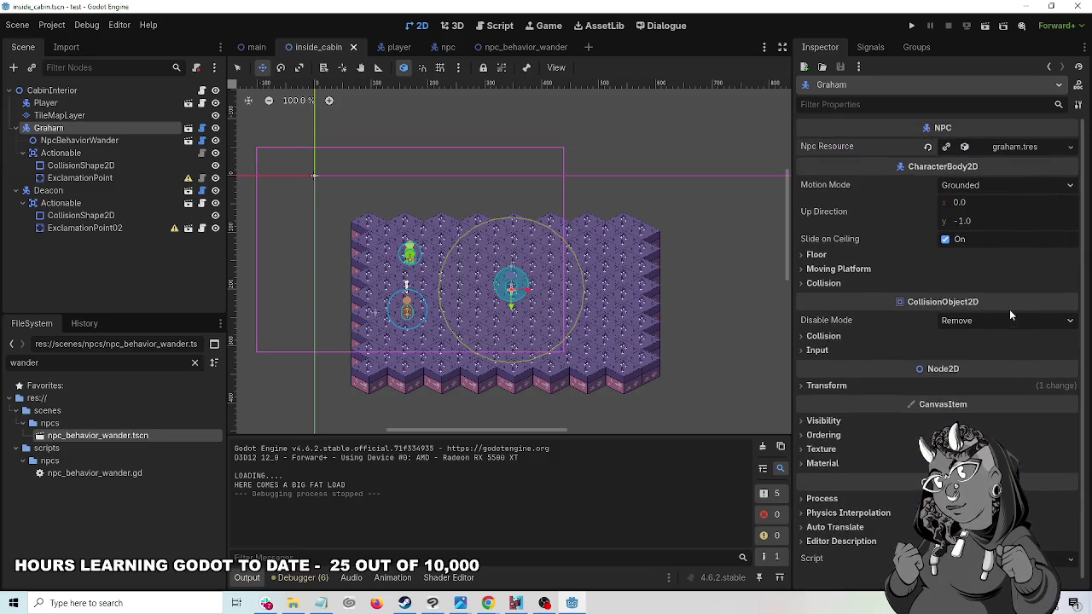
click(69, 208)
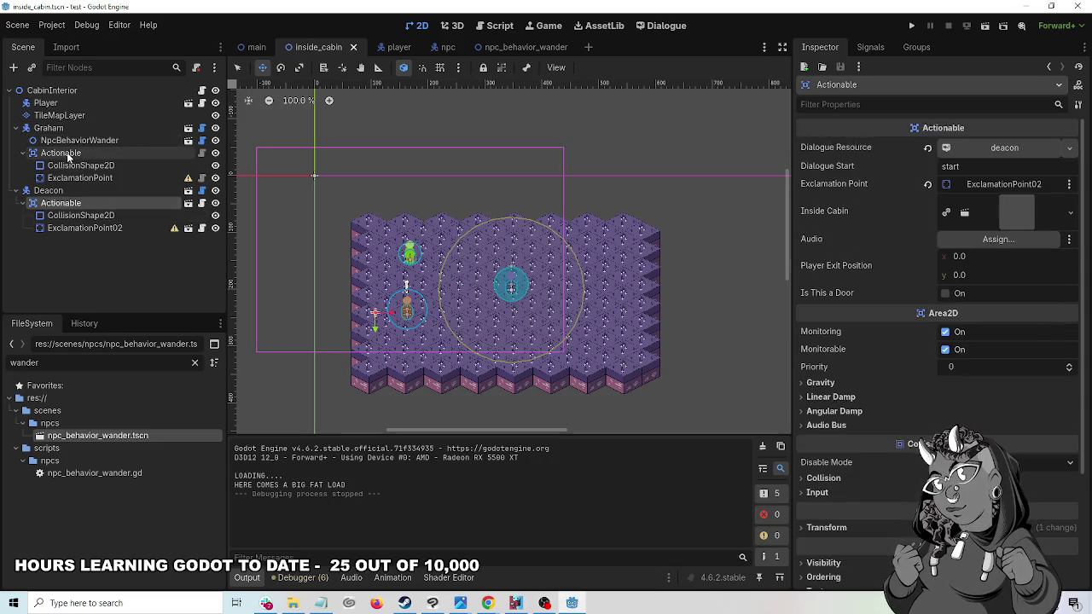
click(68, 156)
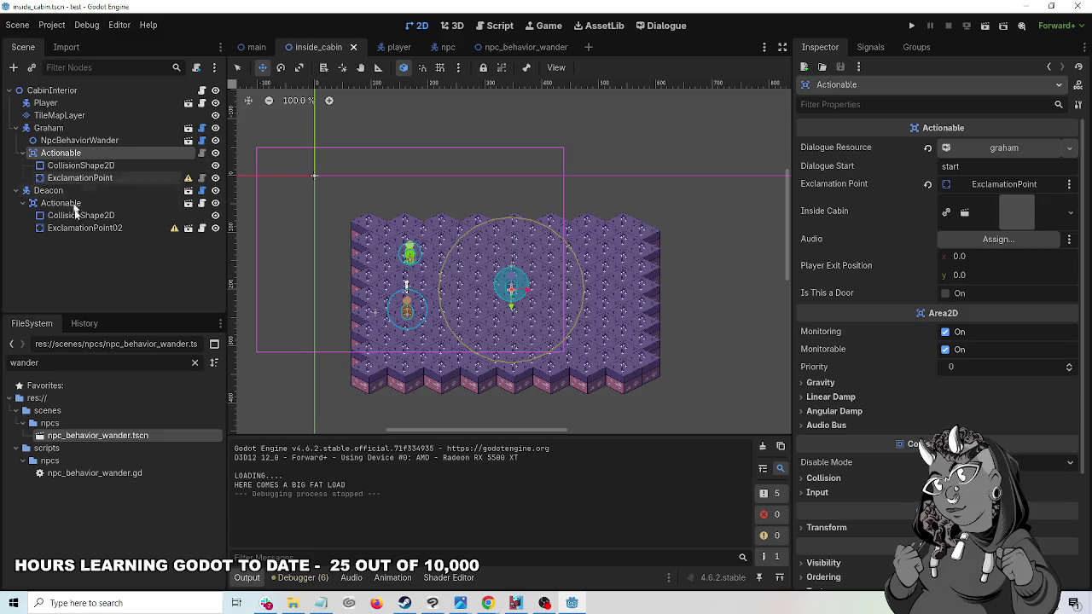
click(74, 204)
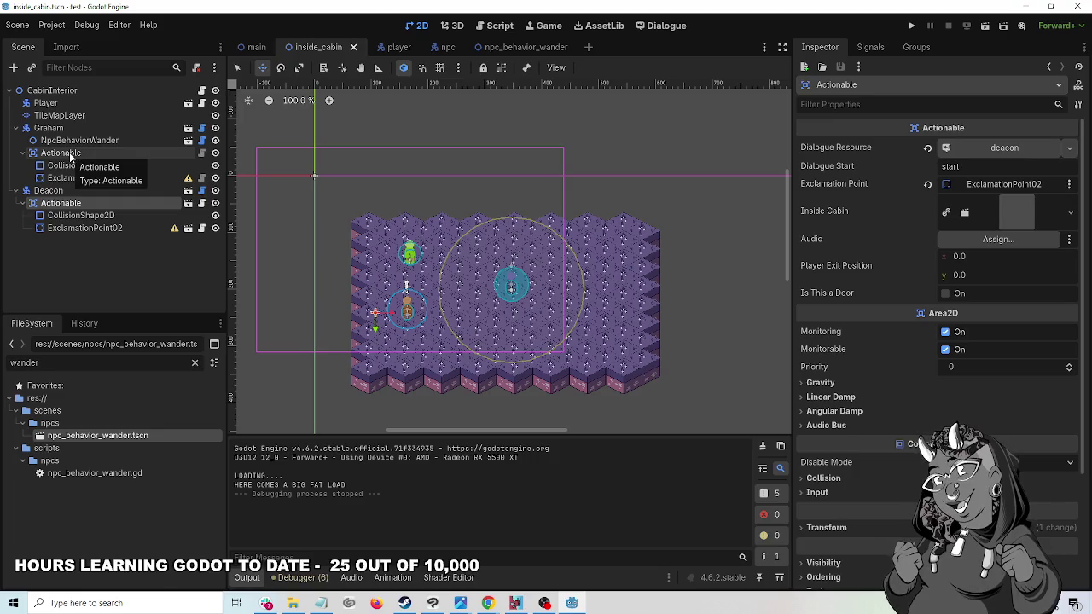
click(69, 153)
click(72, 205)
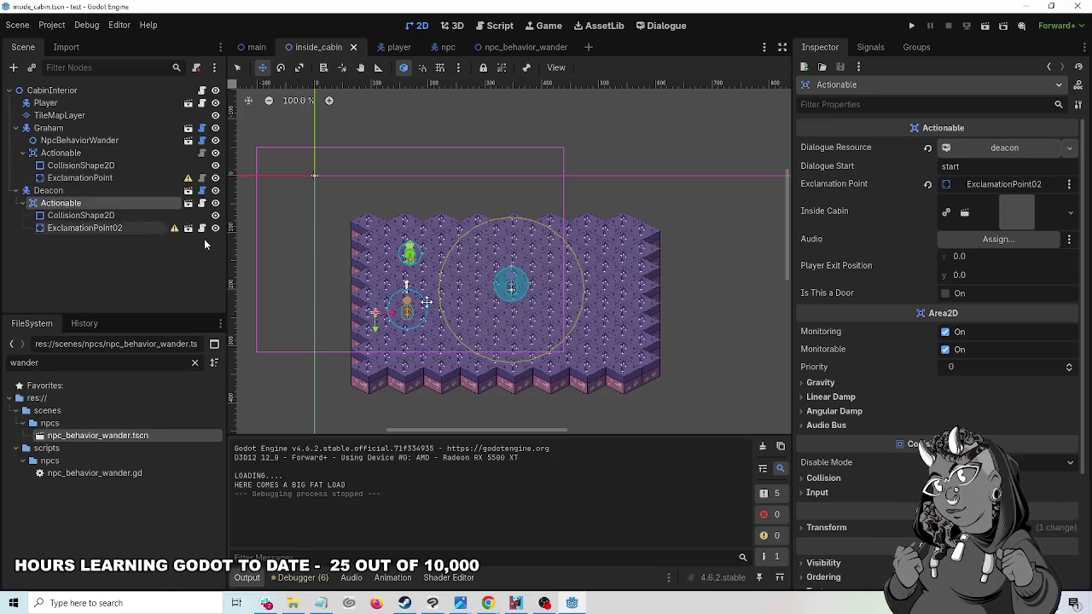
scroll(879, 322, down, 4)
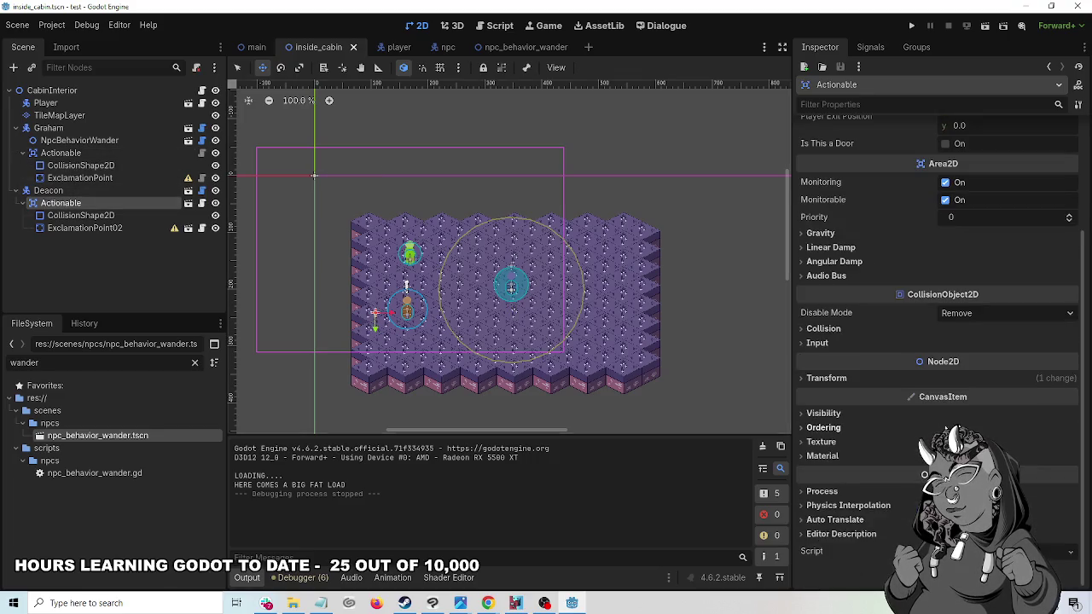
click(71, 154)
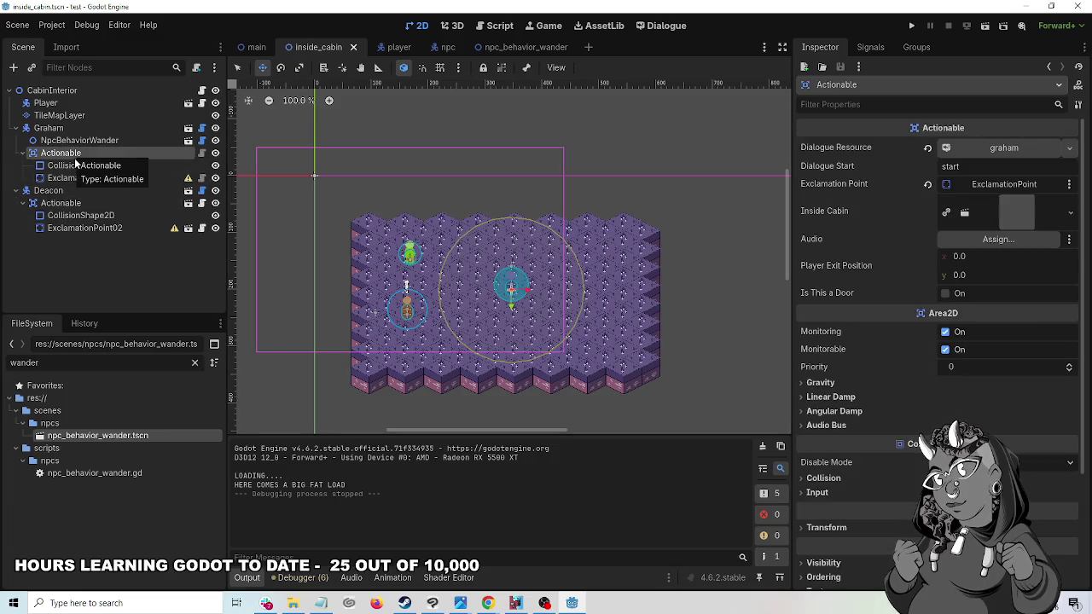
click(71, 204)
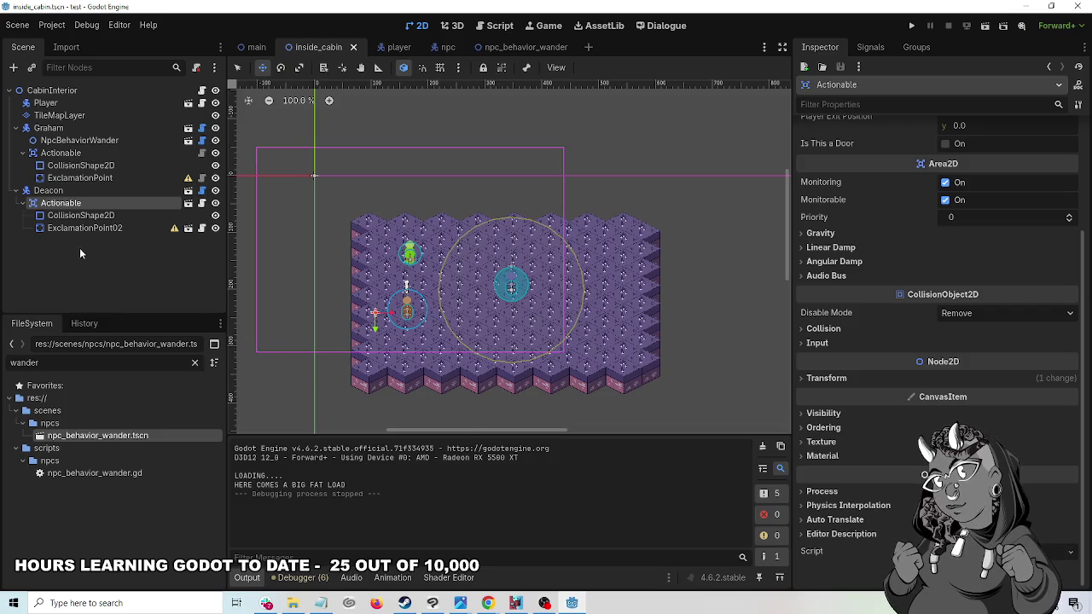
scroll(333, 297, up, 5)
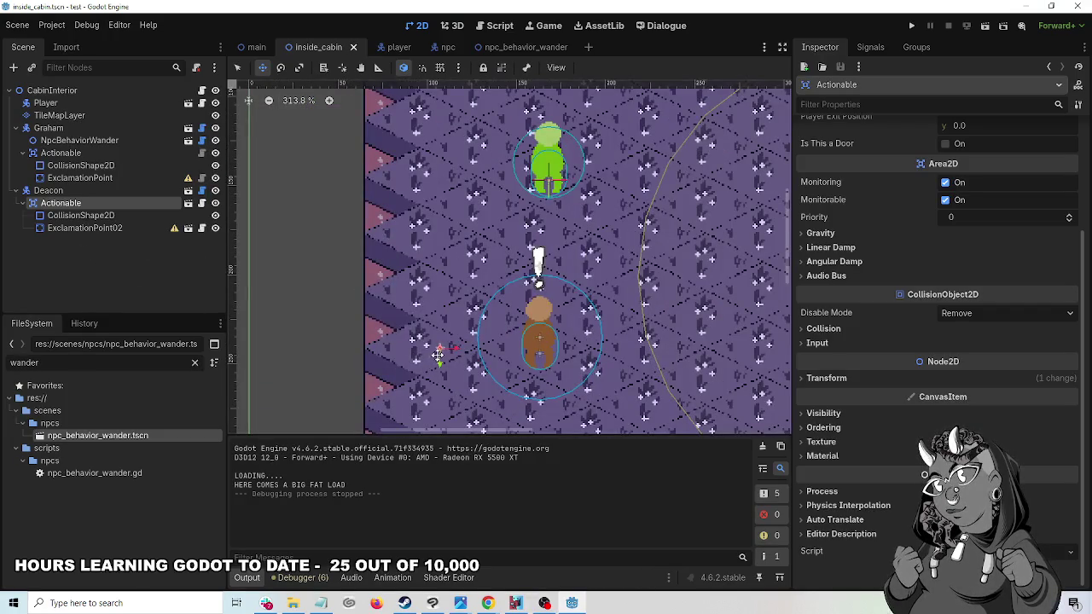
- Move Deacon's Actionable area to (-56, -4) and open the exclamation_point scene in its own tab
drag(440, 350, 440, 348)
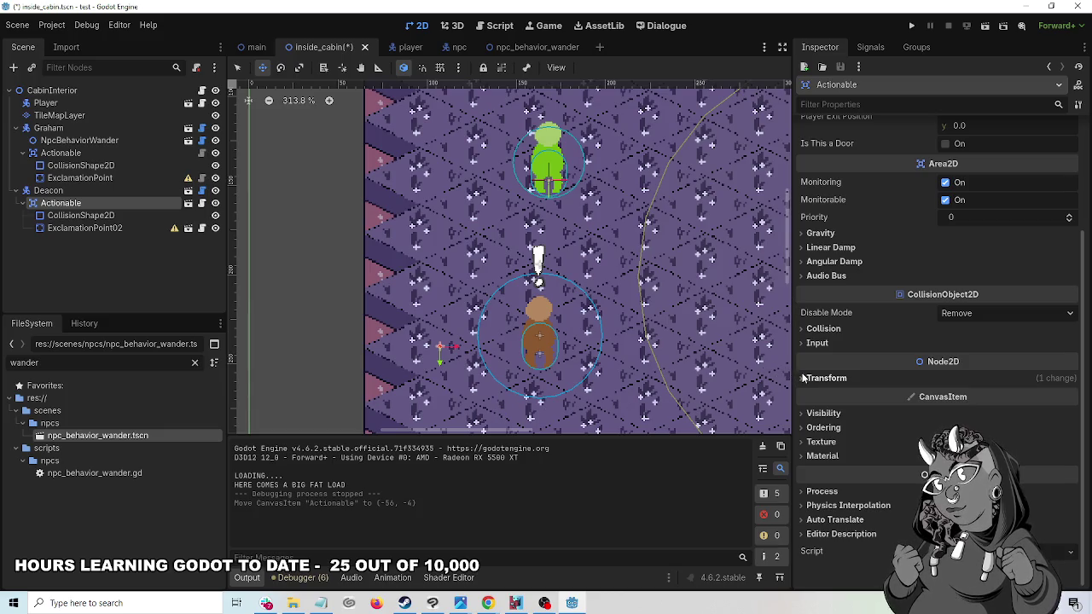
click(804, 380)
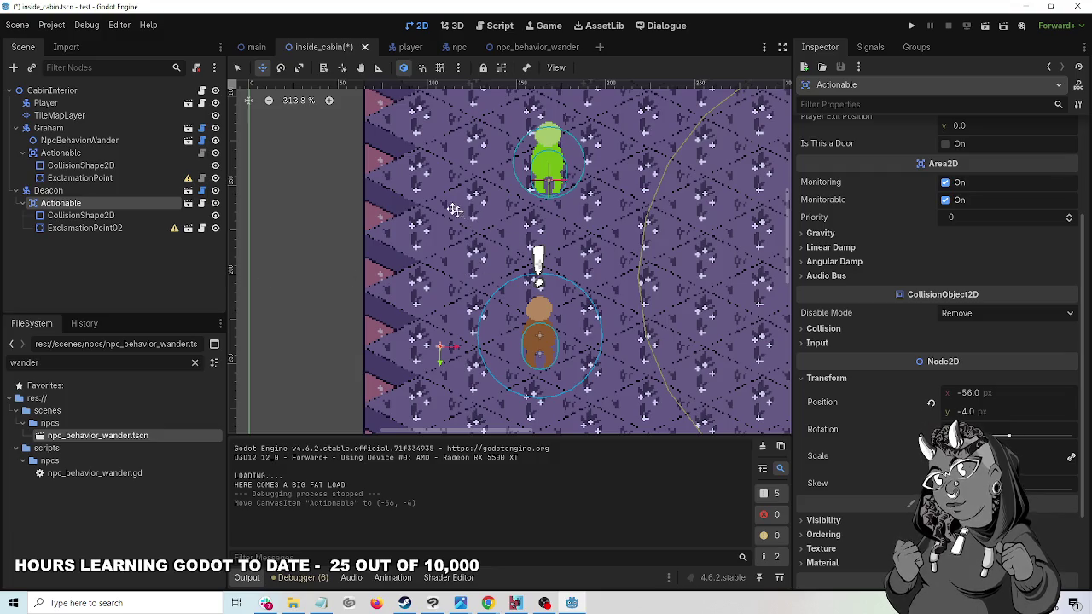
scroll(445, 209, down, 7)
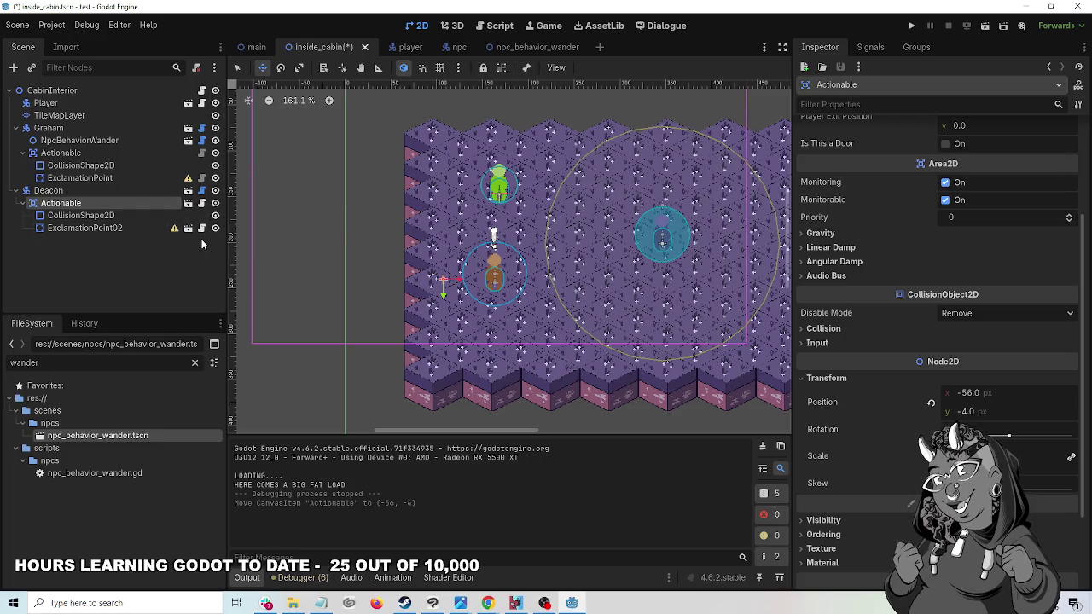
click(189, 229)
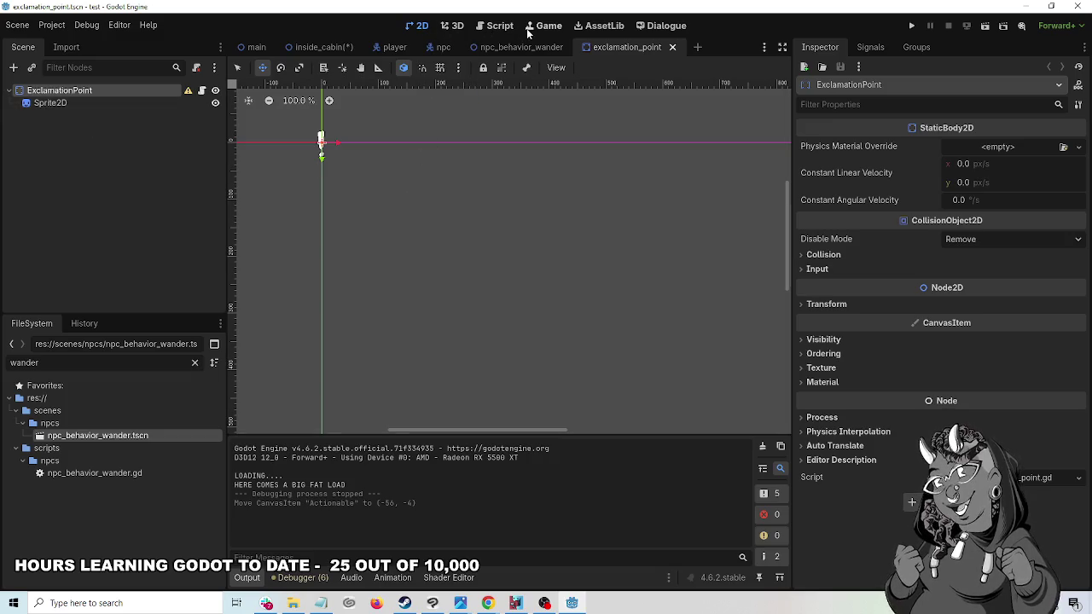
- In inside_cabin, copy Deacon's ExclamationPoint02 node and delete Graham's old ExclamationPoint node
click(316, 47)
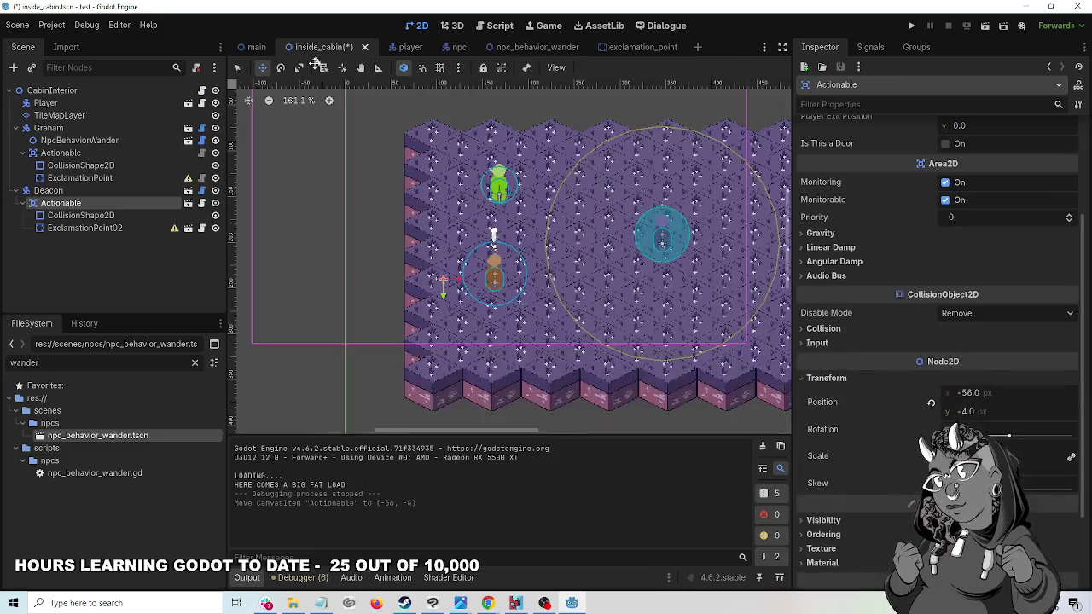
click(86, 179)
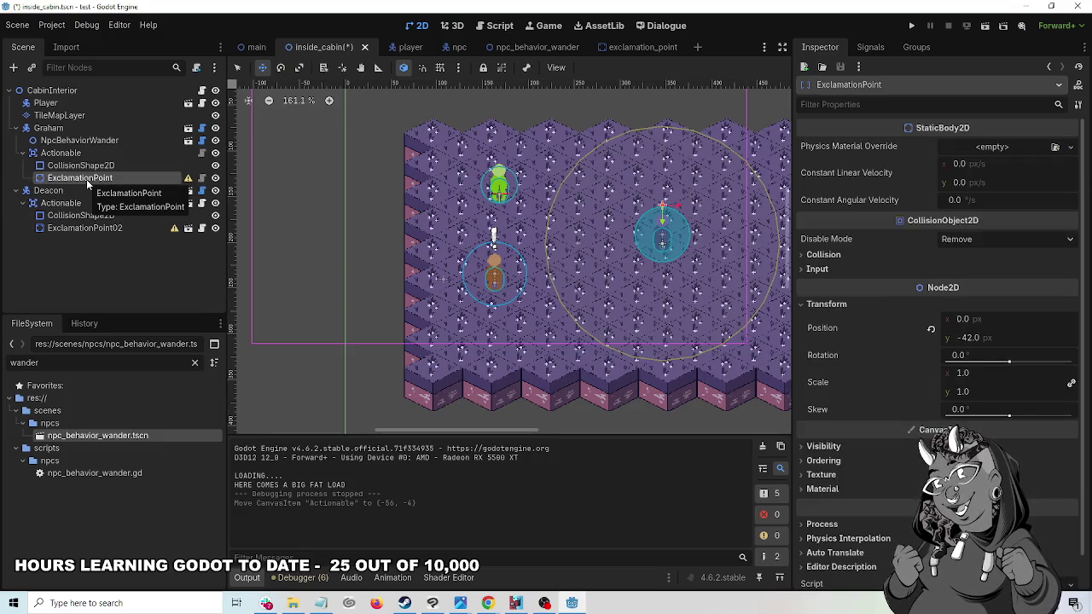
click(83, 232)
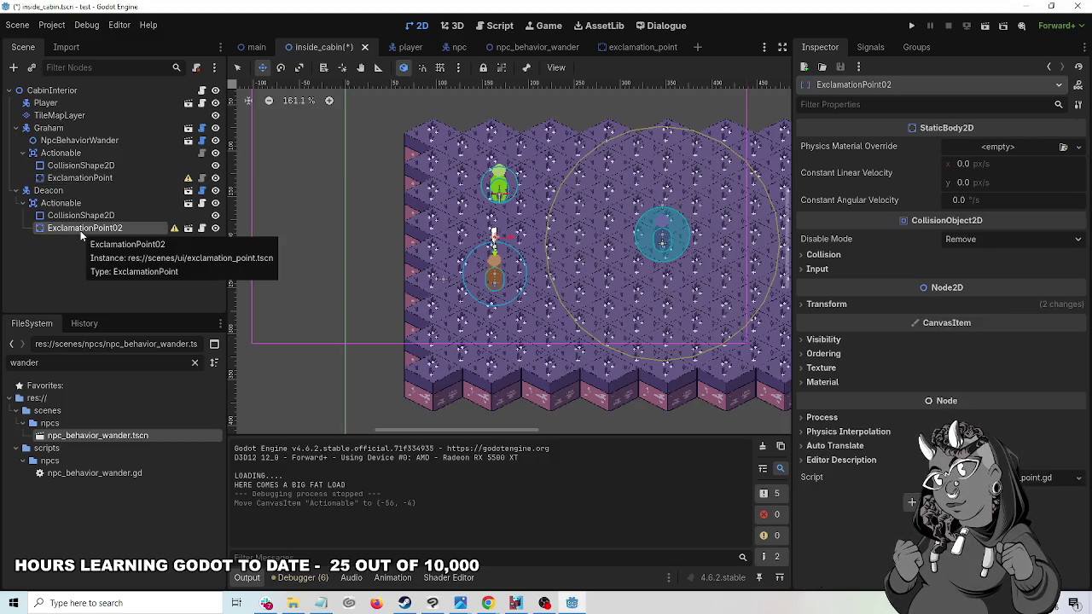
right_click(82, 235)
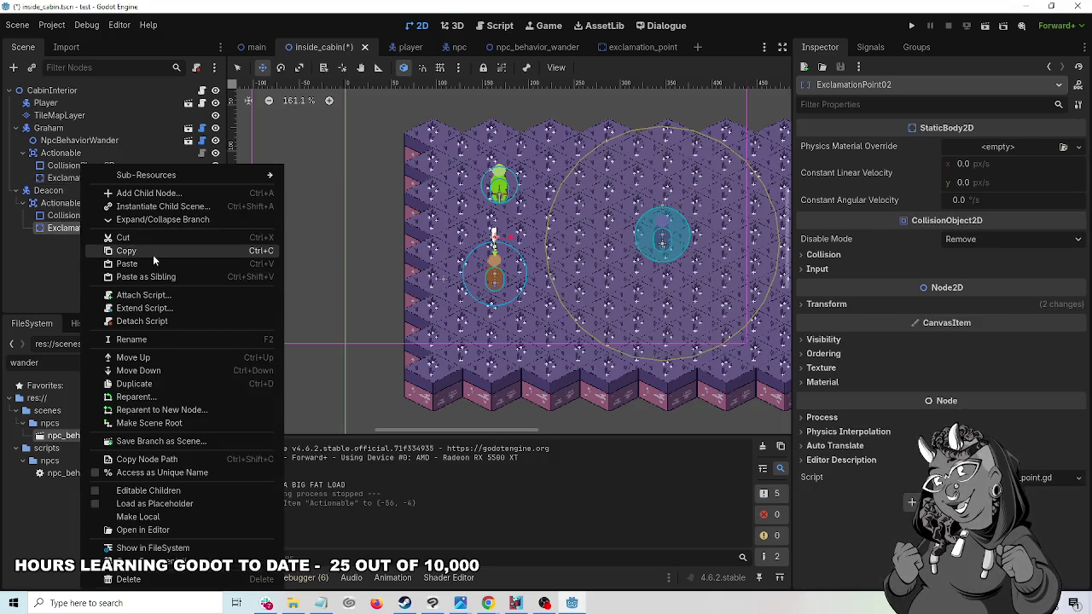
click(153, 254)
click(96, 179)
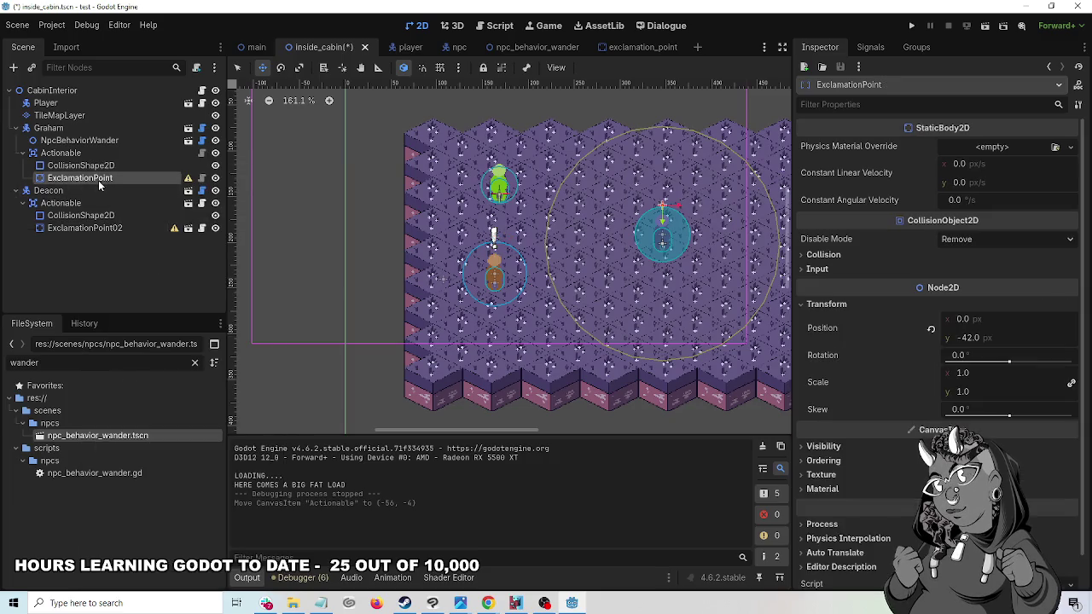
right_click(94, 182)
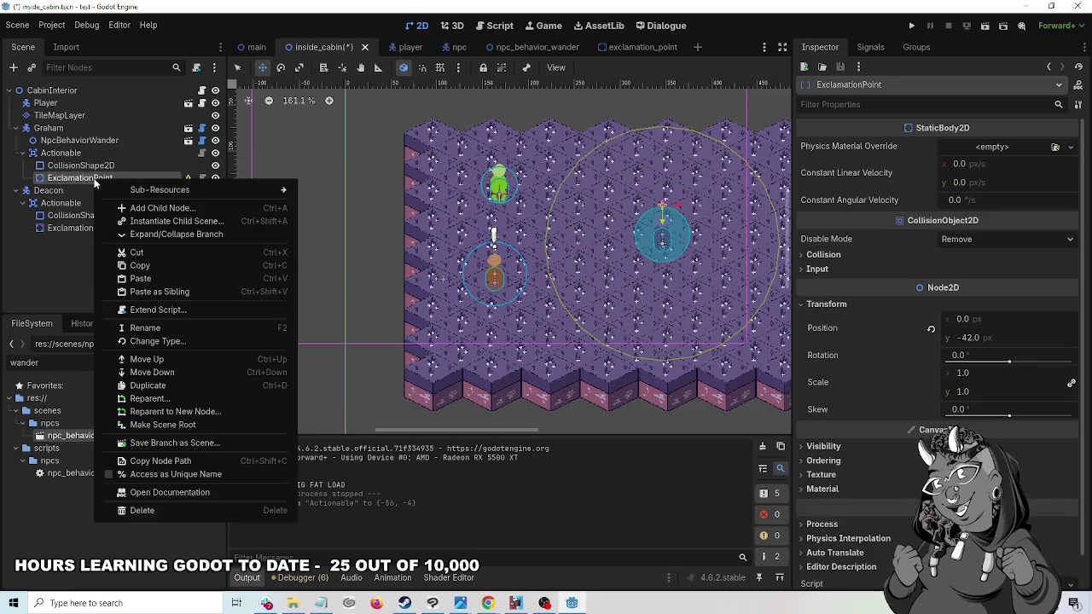
click(154, 511)
click(513, 314)
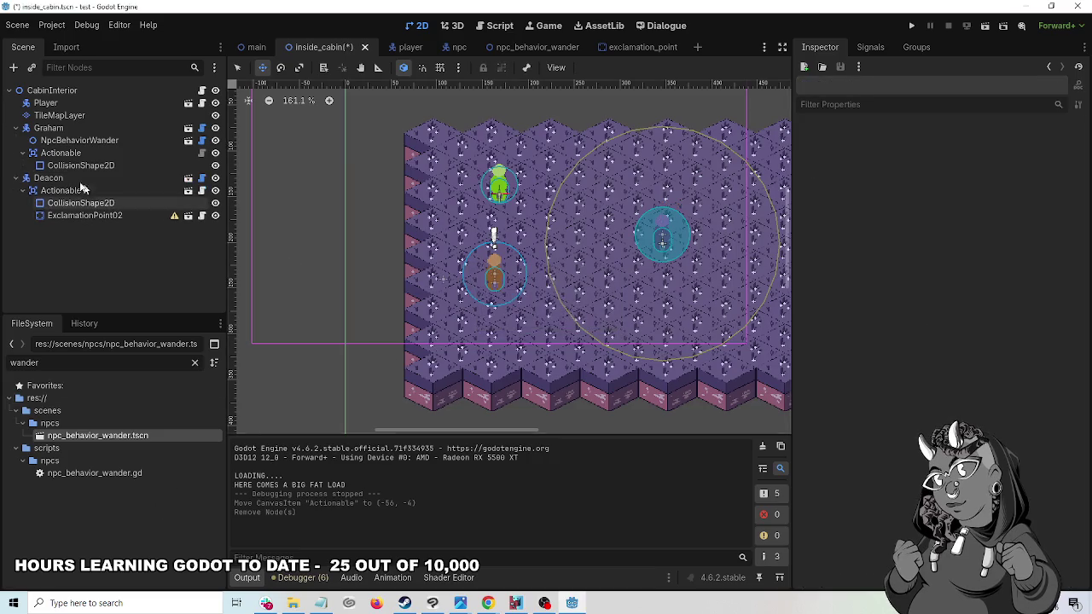
- Paste the copy under Graham's Actionable, rename it ExclamationPoint, and test-run the cabin scene
click(76, 154)
right_click(76, 155)
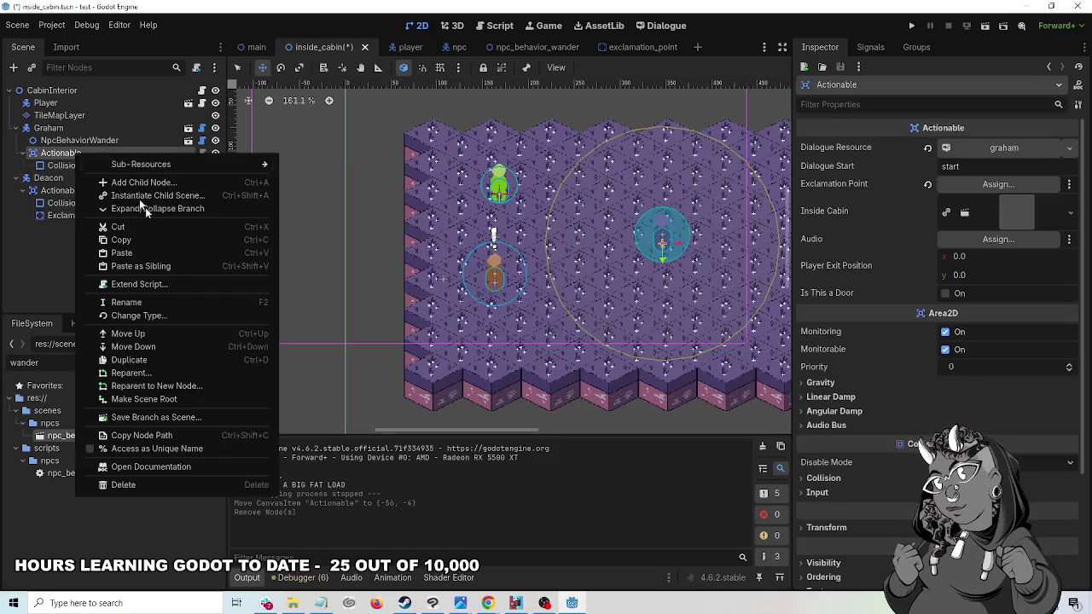
click(144, 252)
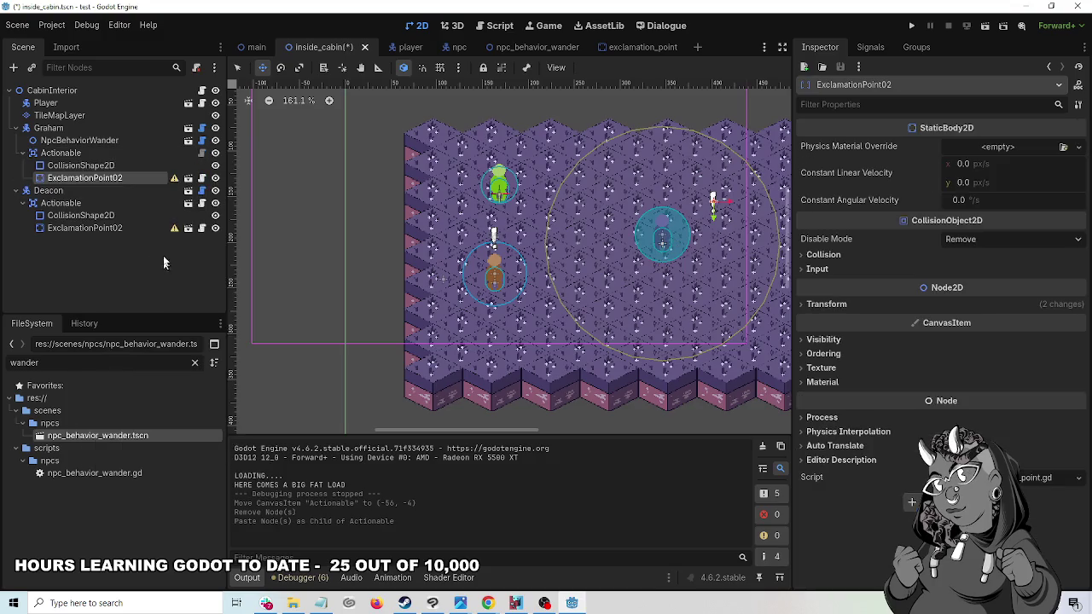
click(123, 179)
click(125, 178)
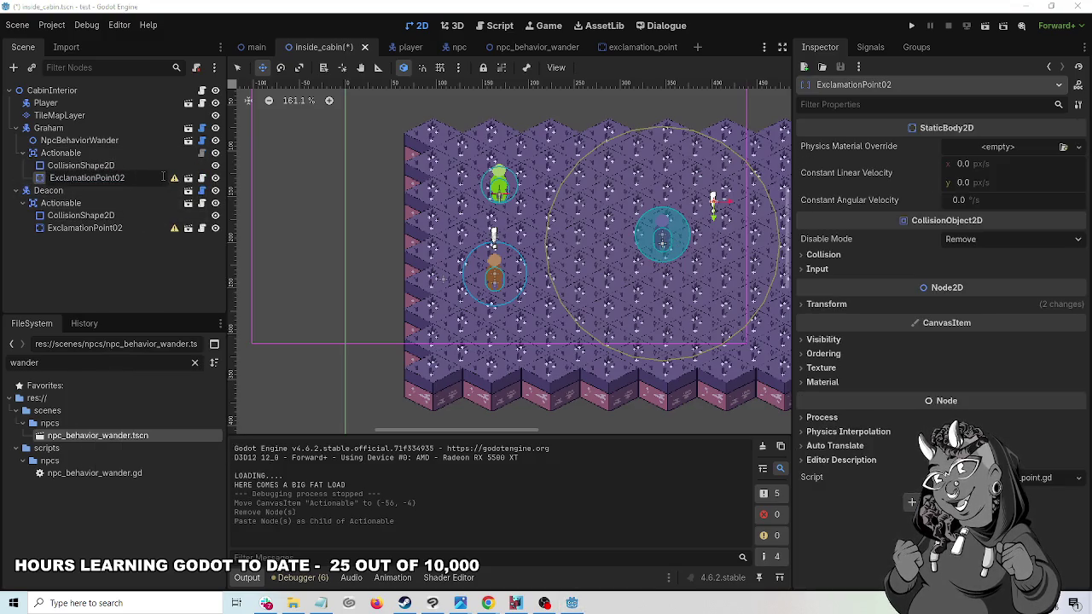
key(Return)
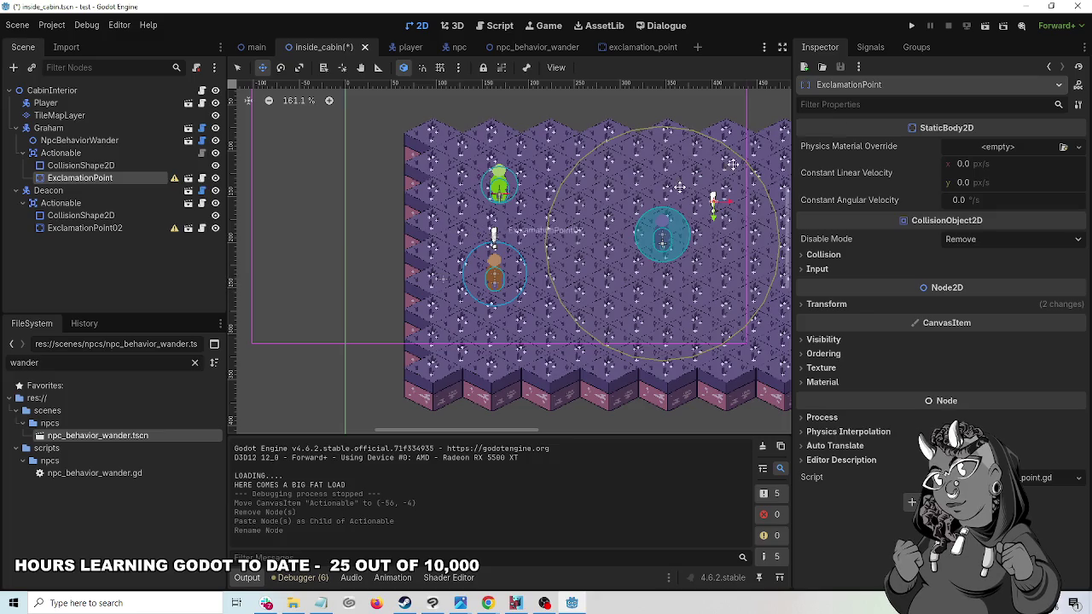
click(912, 24)
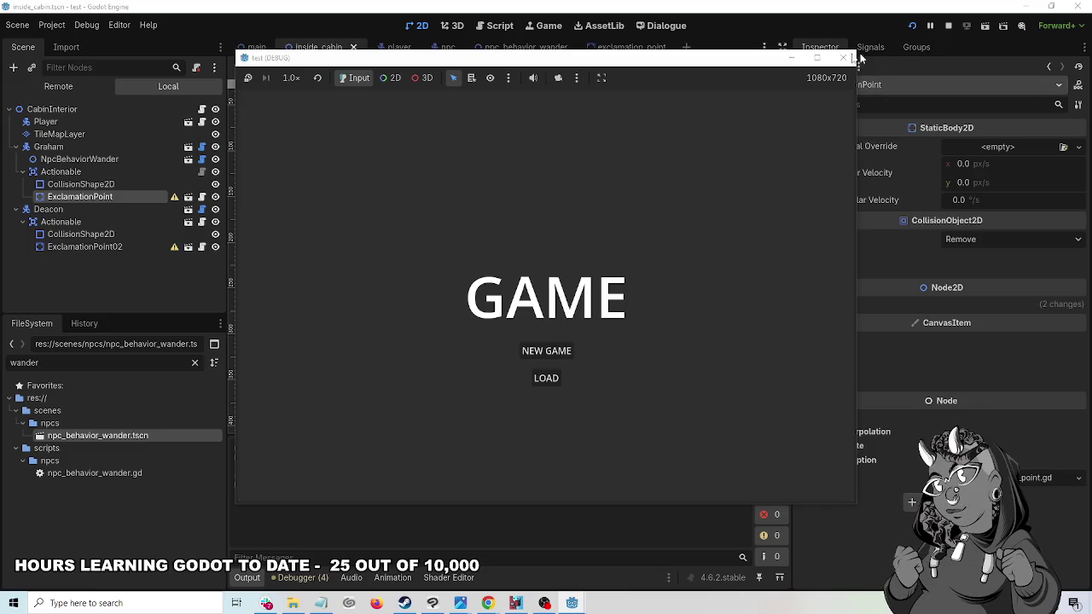
- Relaunch the cabin scene, trace its null-instance error to line 30 of actionable.gd, and select Graham's Actionable
click(843, 57)
click(985, 25)
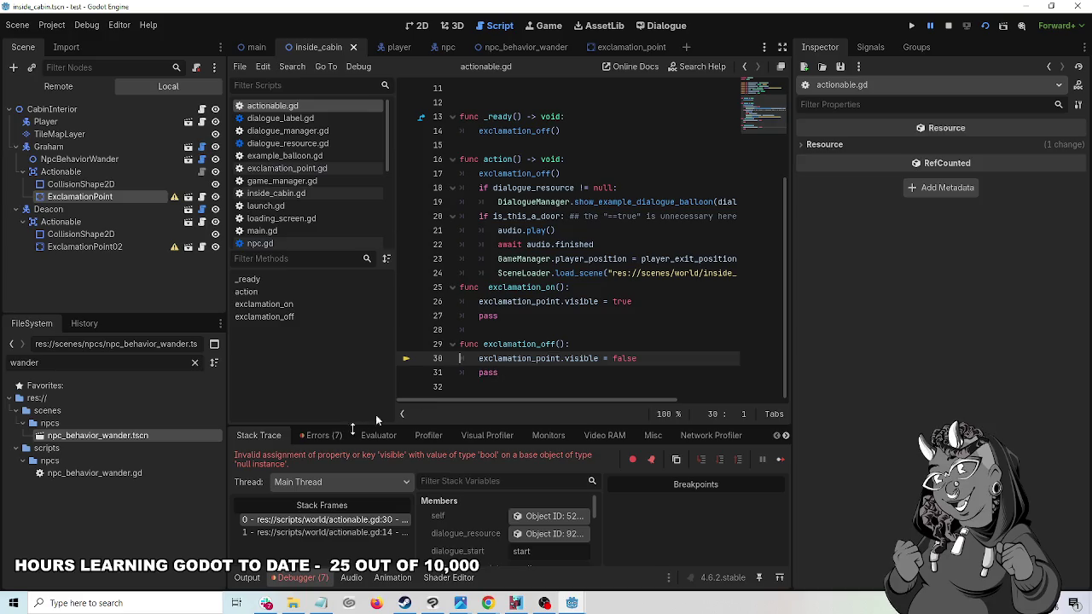
click(332, 437)
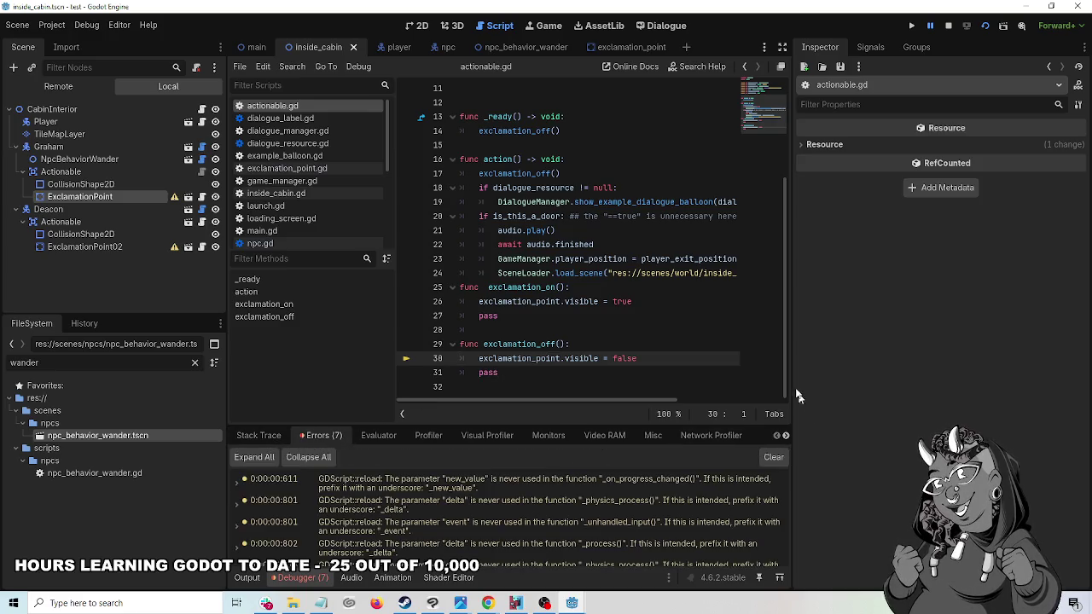
drag(793, 381, 963, 380)
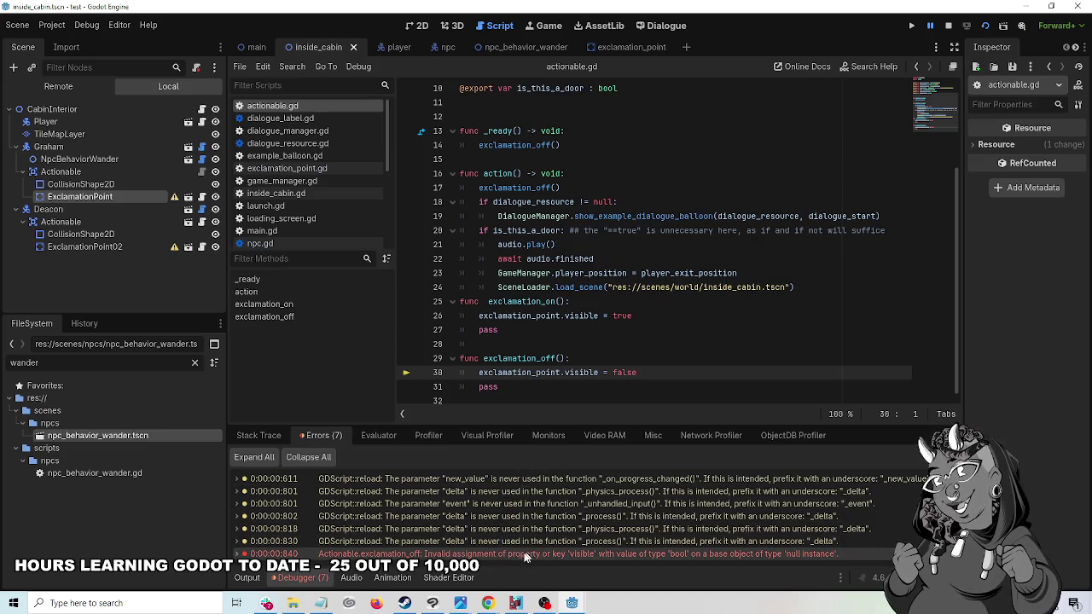
double_click(525, 556)
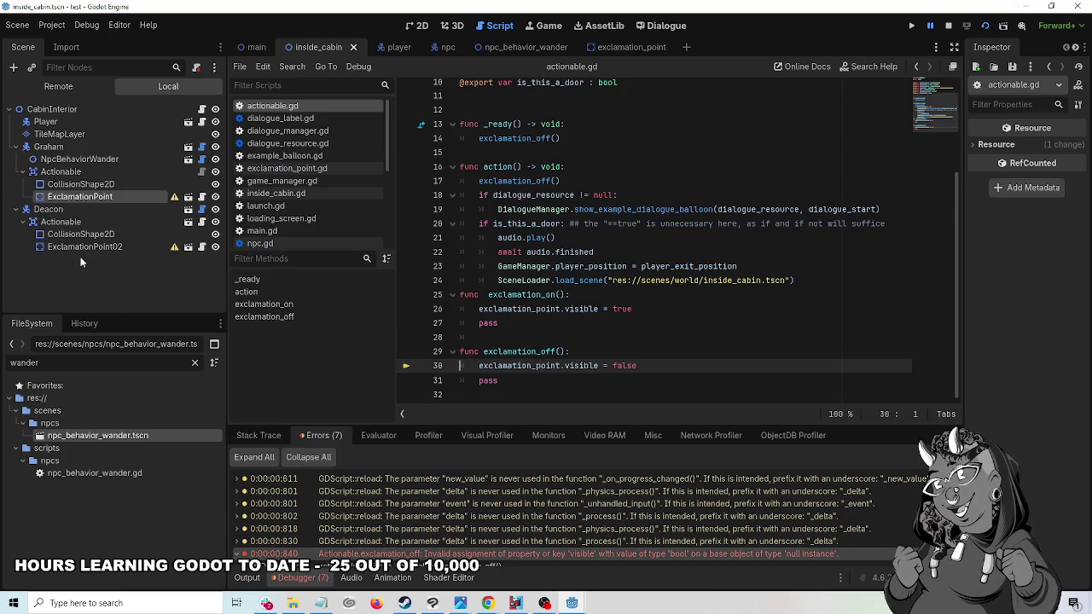
click(59, 171)
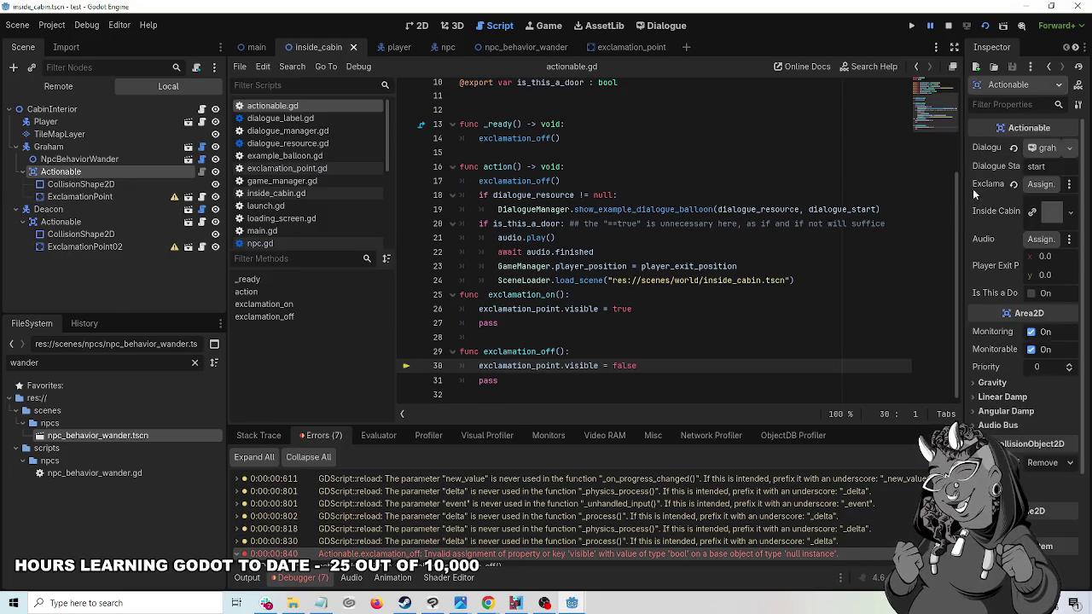
- Assign the ExclamationPoint node to Graham's Actionable Exclamation Point property and rerun the cabin scene
drag(965, 195, 715, 195)
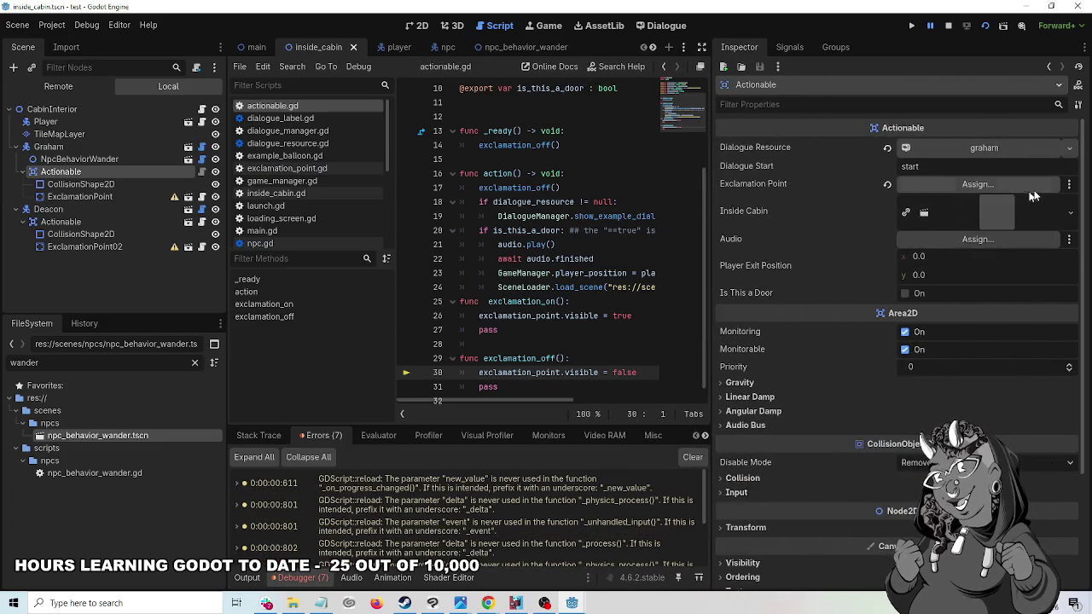
click(1014, 184)
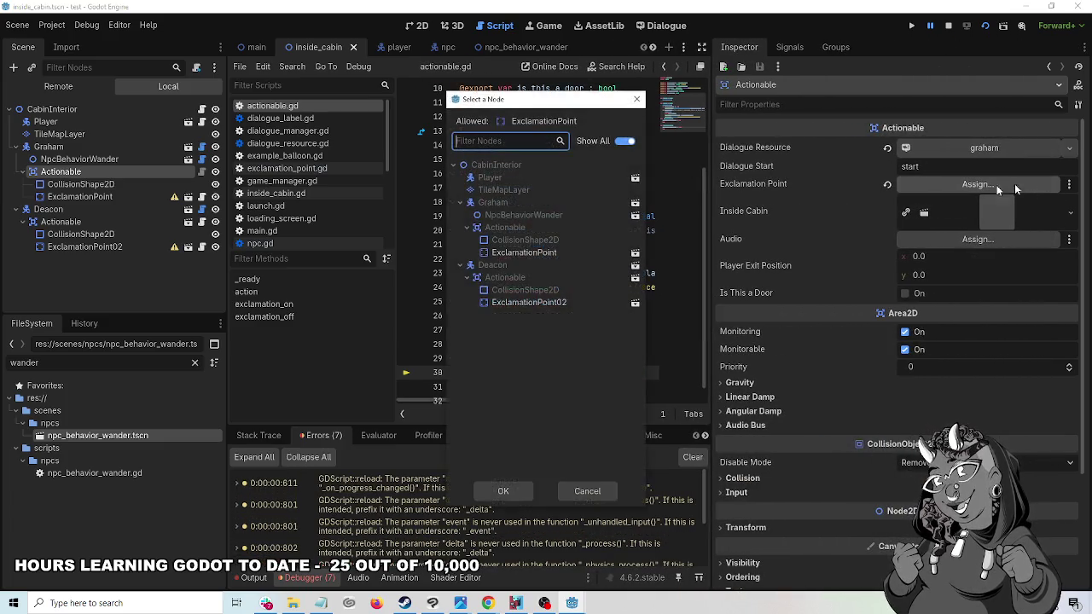
click(538, 253)
click(503, 491)
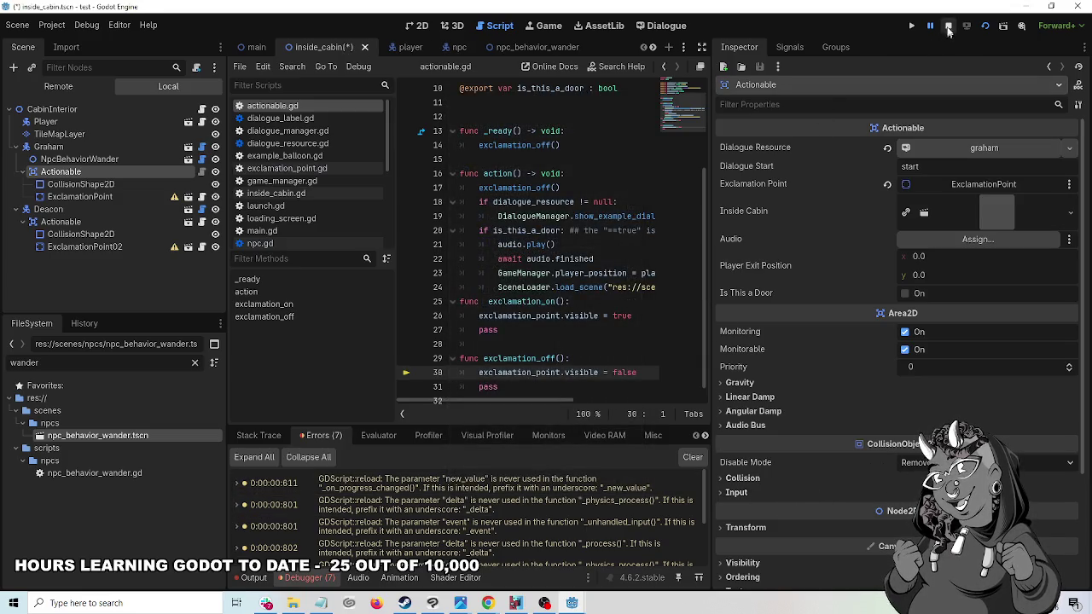
click(948, 27)
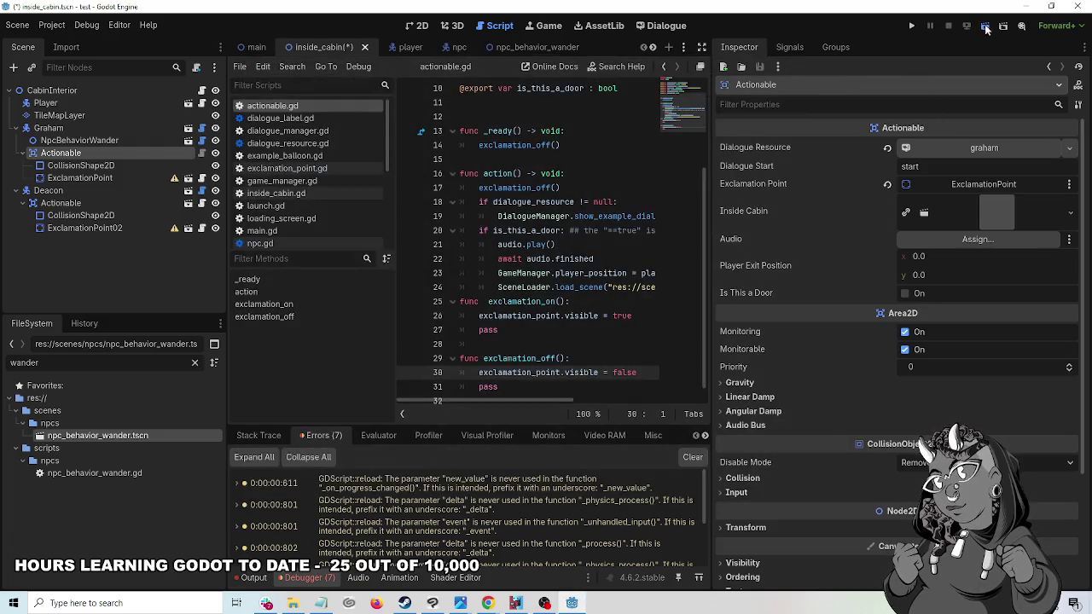
click(985, 26)
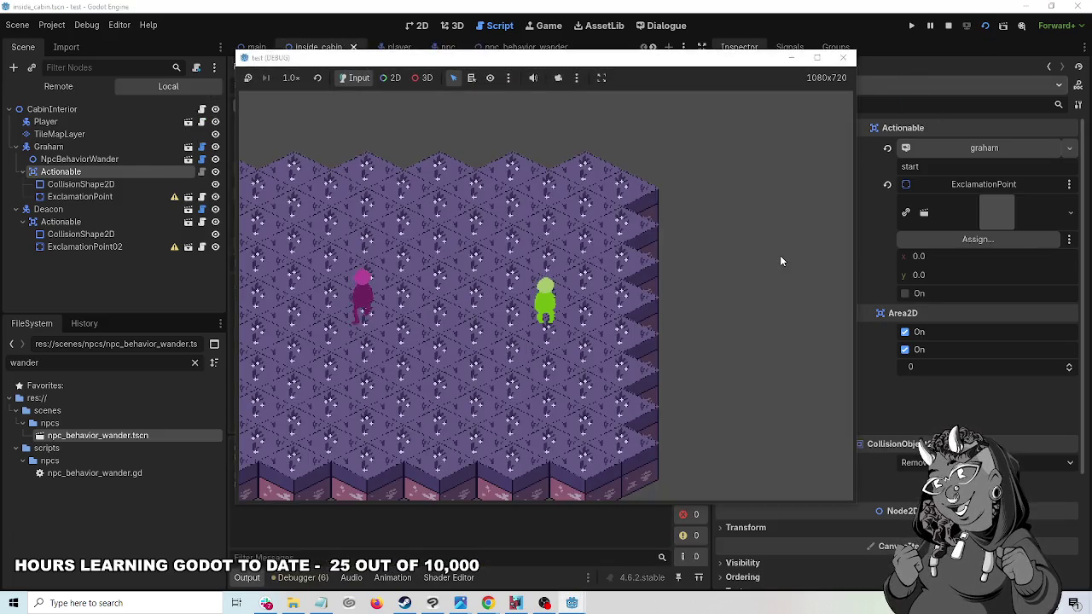
- Walk the player around the cabin among Graham and Deacon, then close the game window
key(Left)
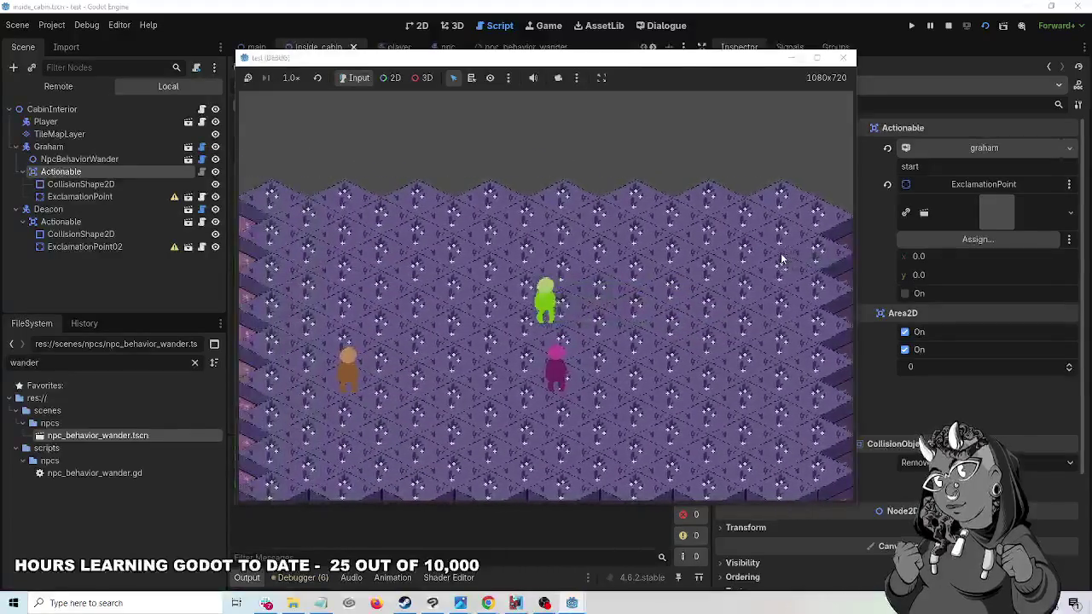
key(Down)
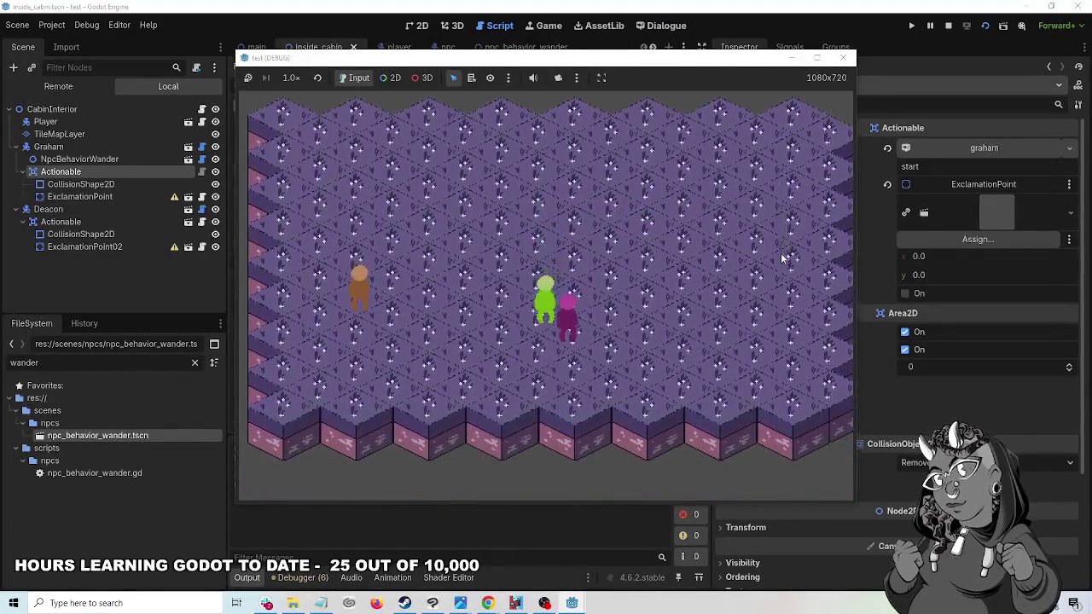
key(Down)
key(Up)
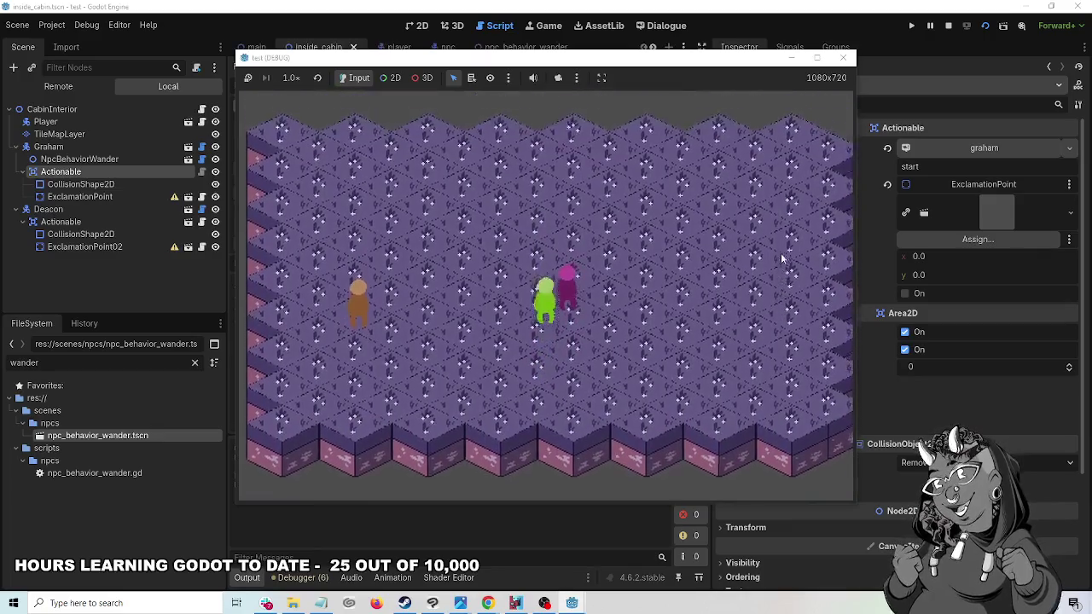
key(Right)
key(Down)
key(Up)
key(Left)
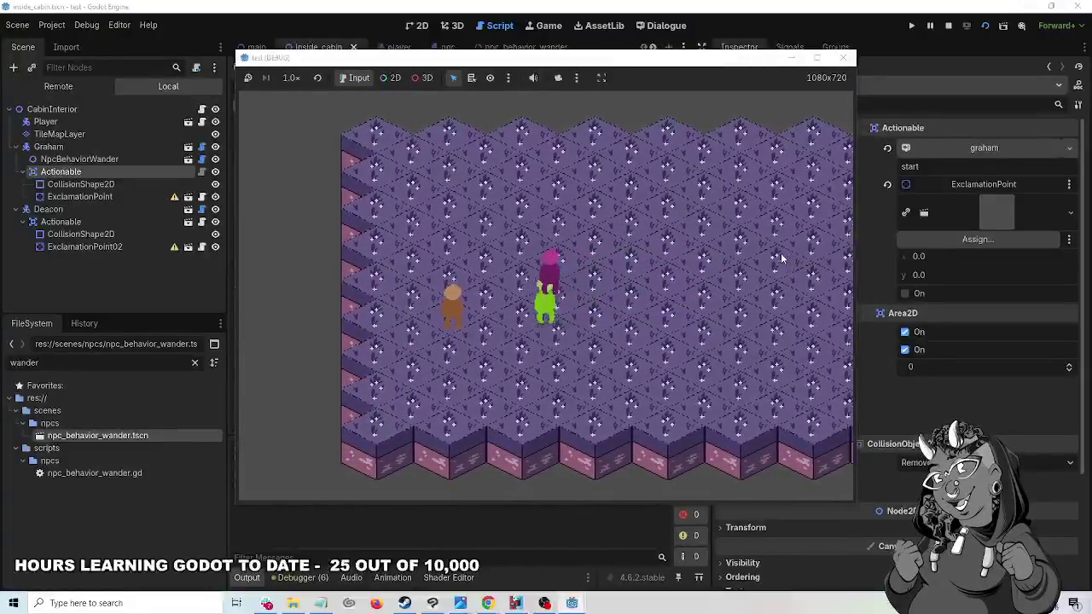
key(Left)
key(Down)
key(Right)
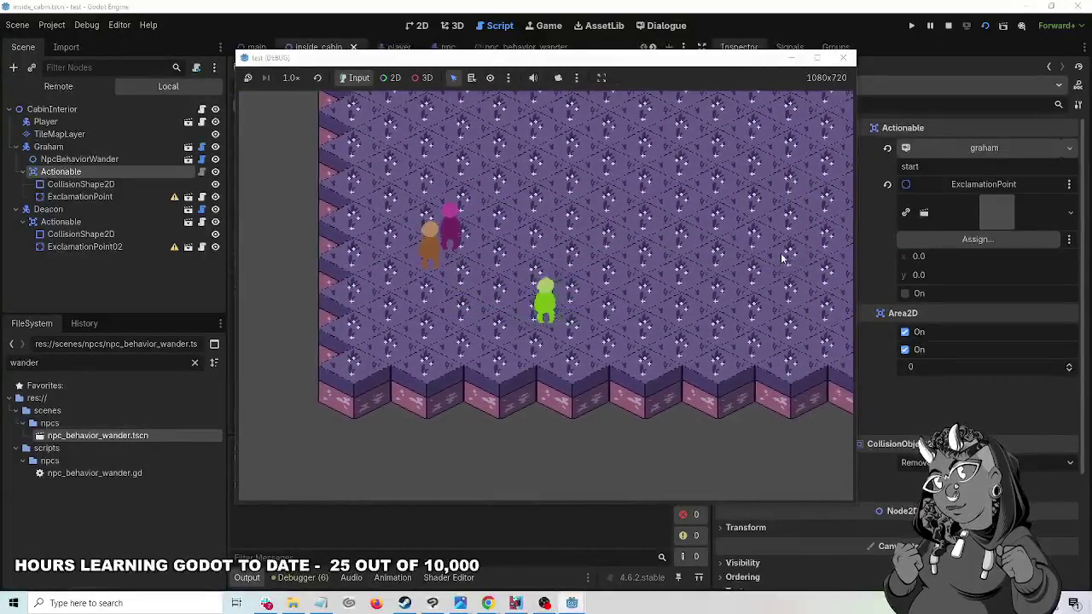
key(Up)
key(Right)
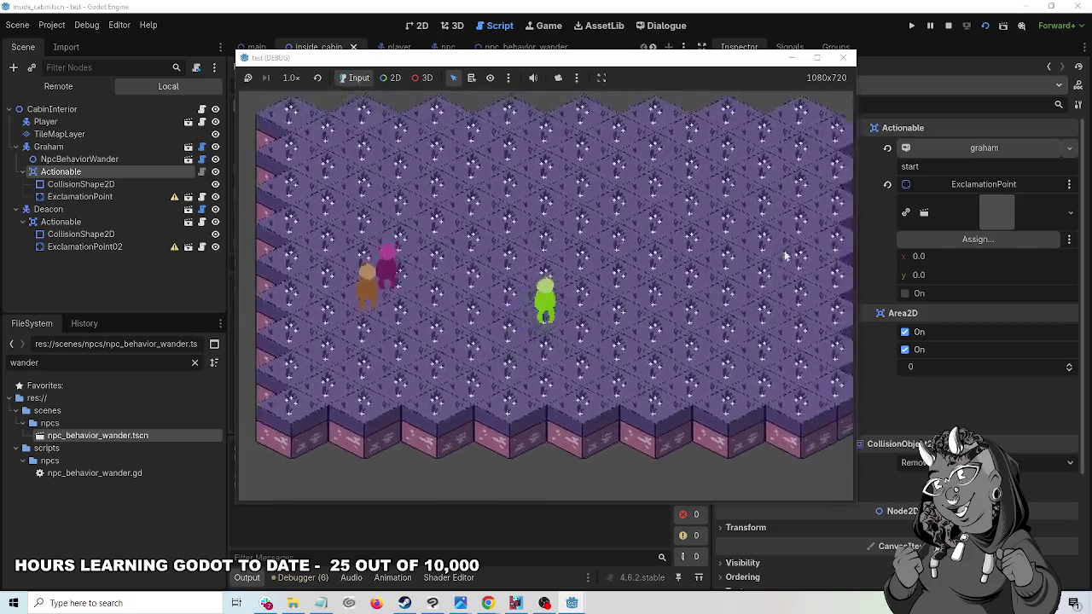
key(Up)
click(844, 58)
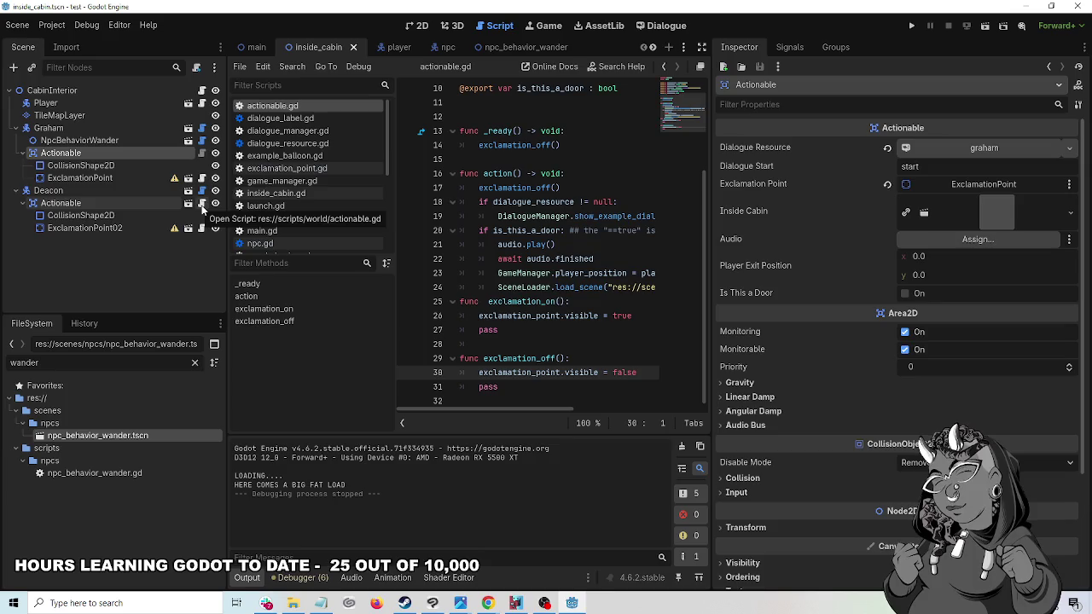
click(203, 158)
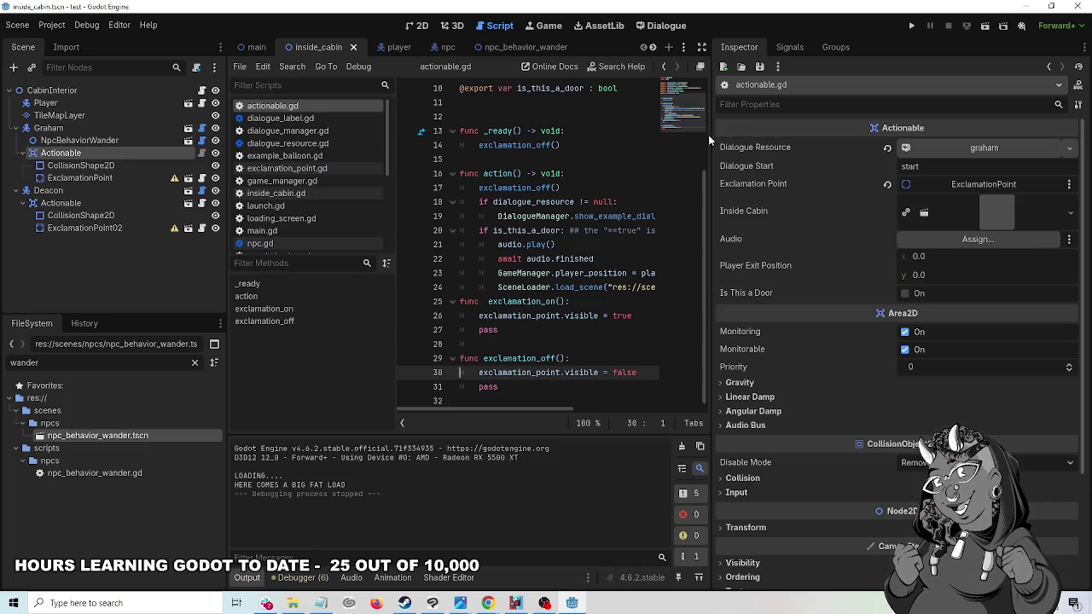
drag(710, 135, 965, 135)
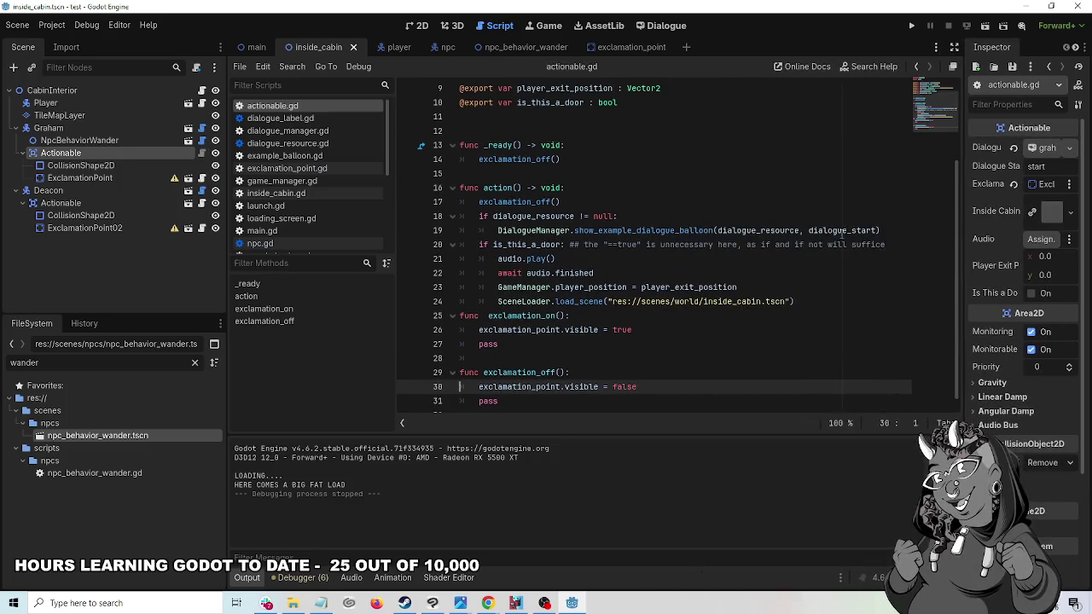
scroll(842, 231, up, 3)
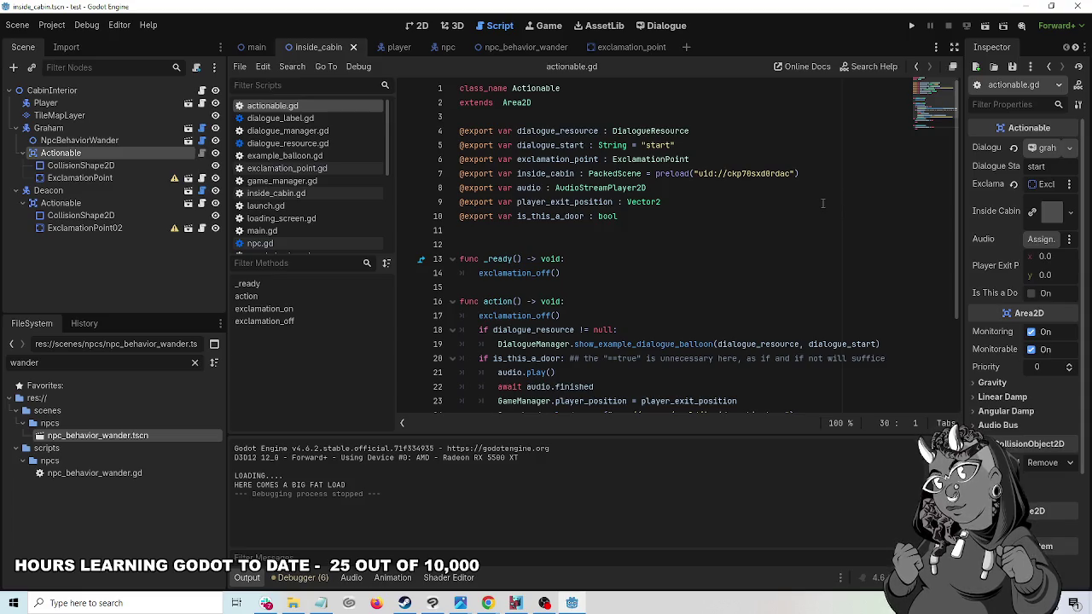
scroll(822, 204, down, 3)
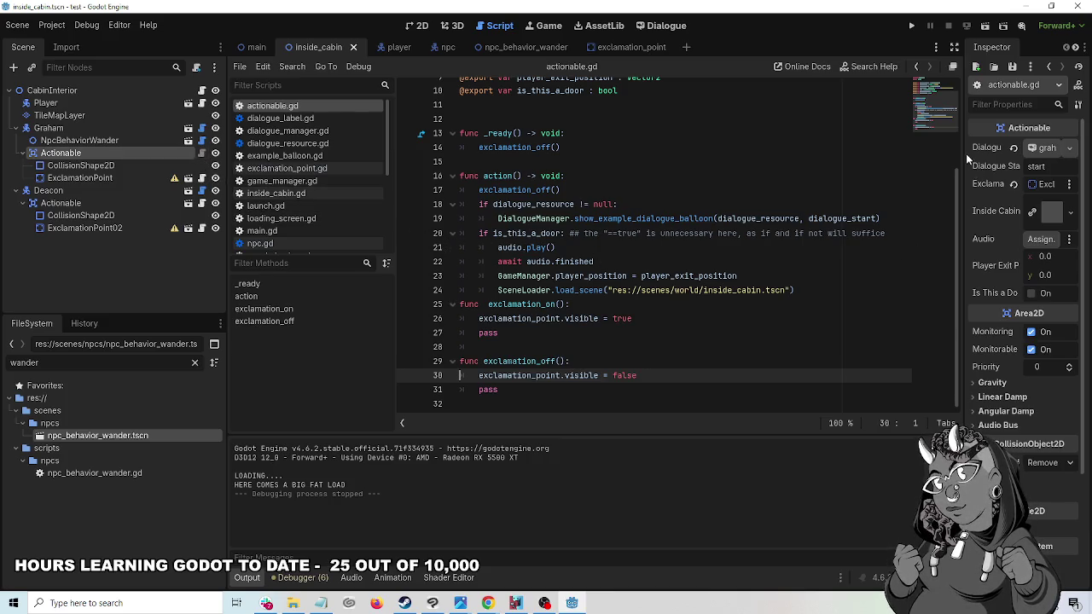
mouse_move(965, 156)
mouse_down()
mouse_move(750, 165)
mouse_move(765, 166)
mouse_up()
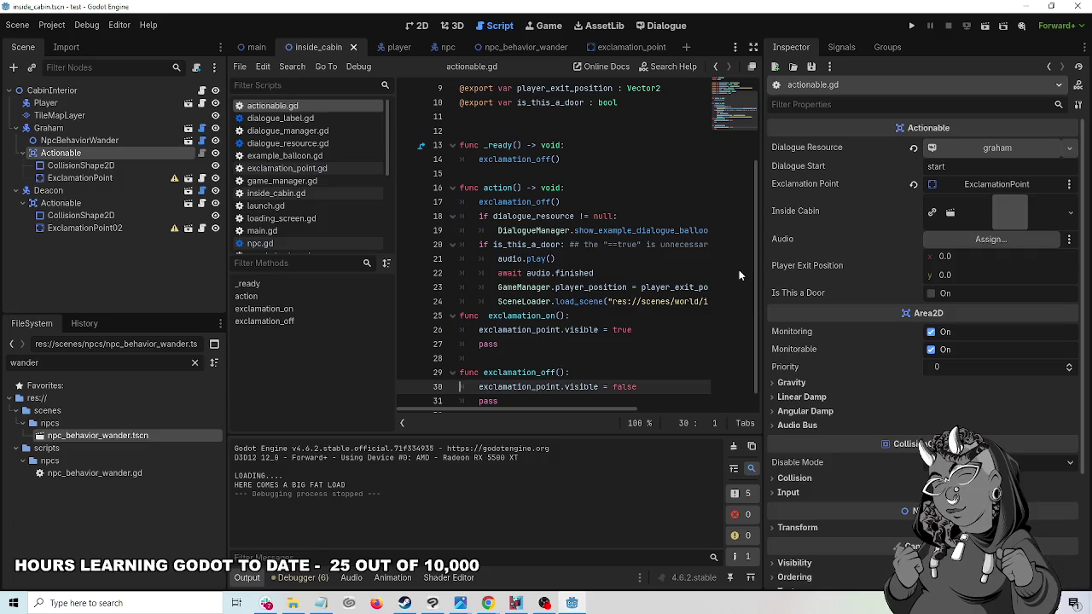
click(985, 29)
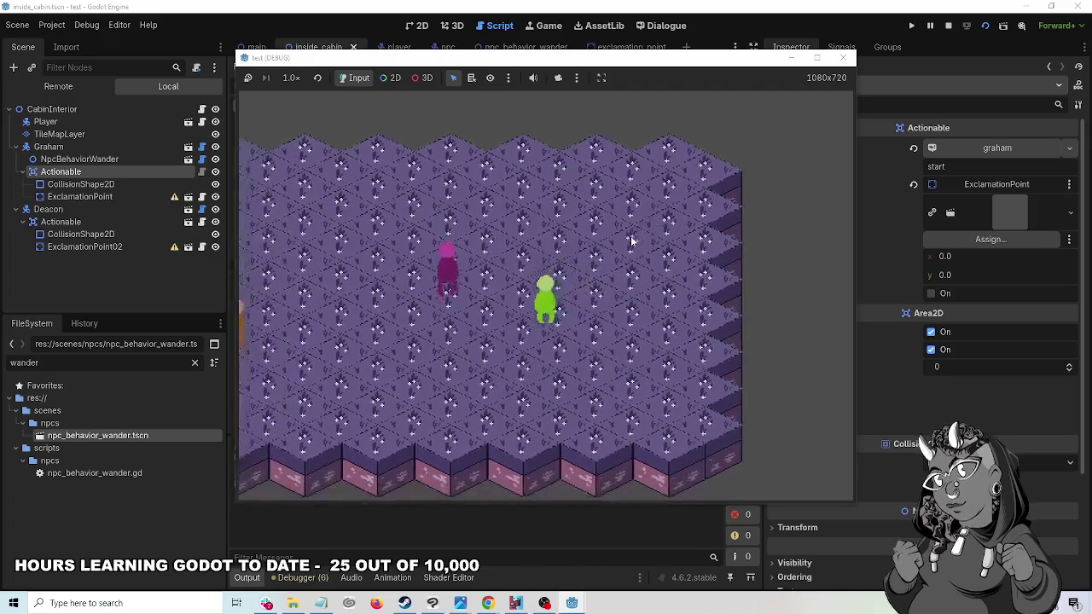
key(Left)
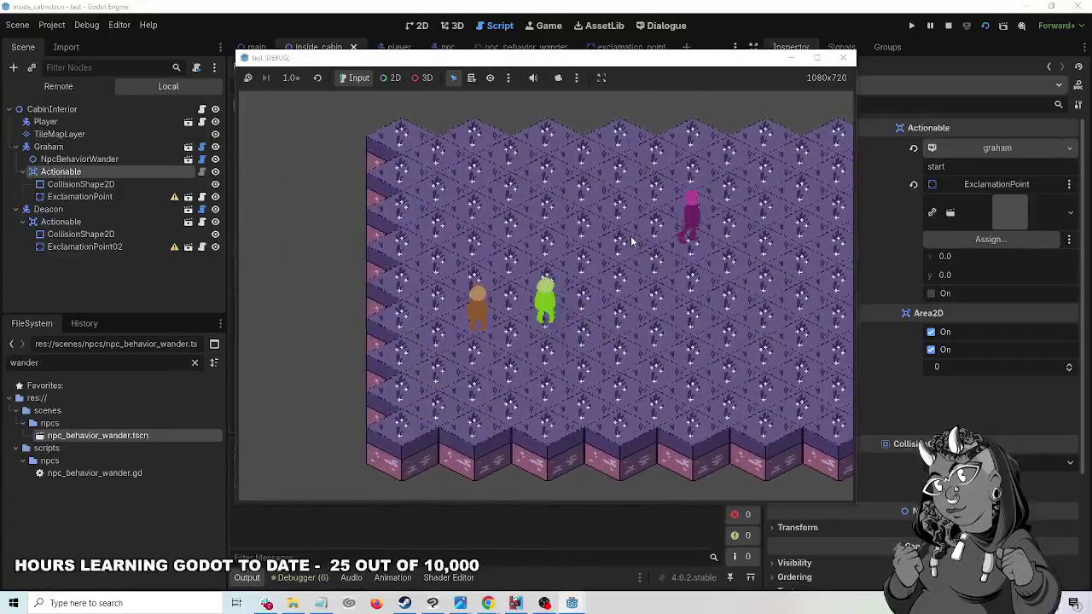
key(Up)
key(Right)
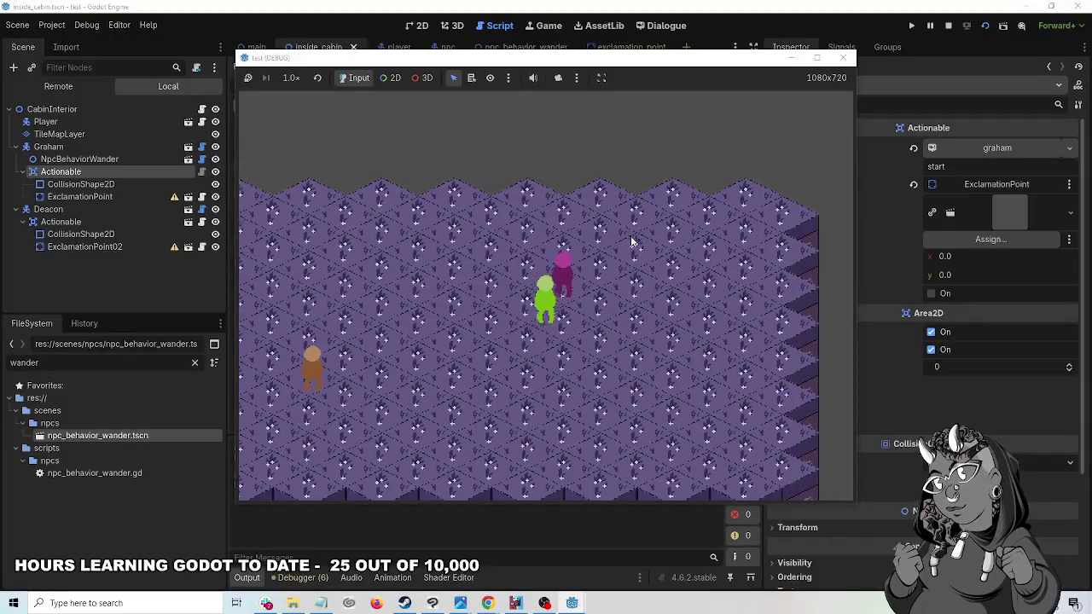
key(Left)
click(843, 57)
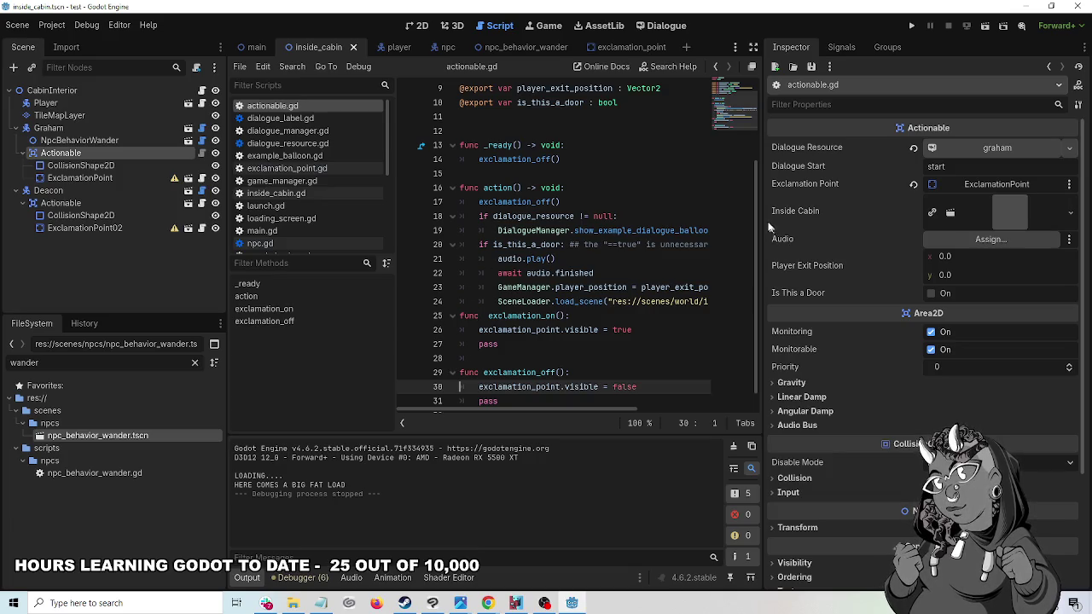
- Check Deacon's child nodes in the main scene, then run the inside_cabin scene
drag(763, 308, 827, 215)
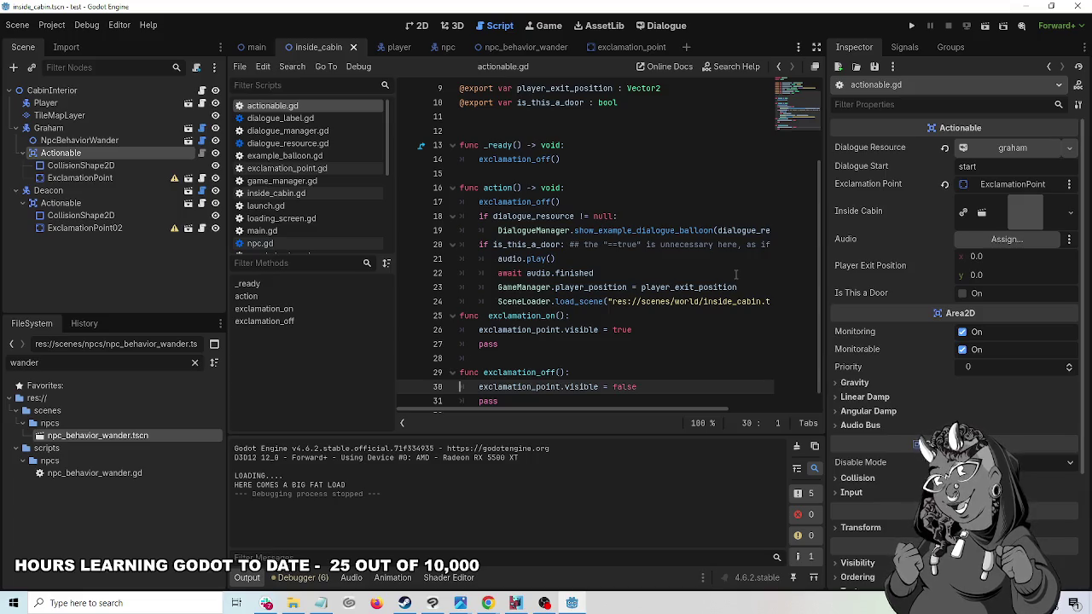
scroll(960, 341, down, 4)
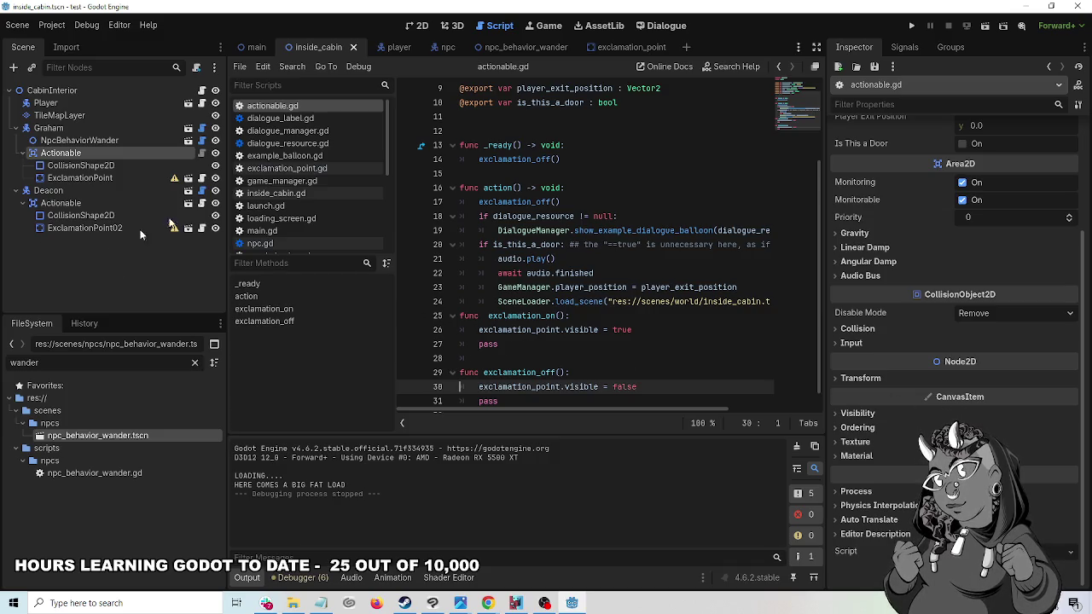
click(256, 47)
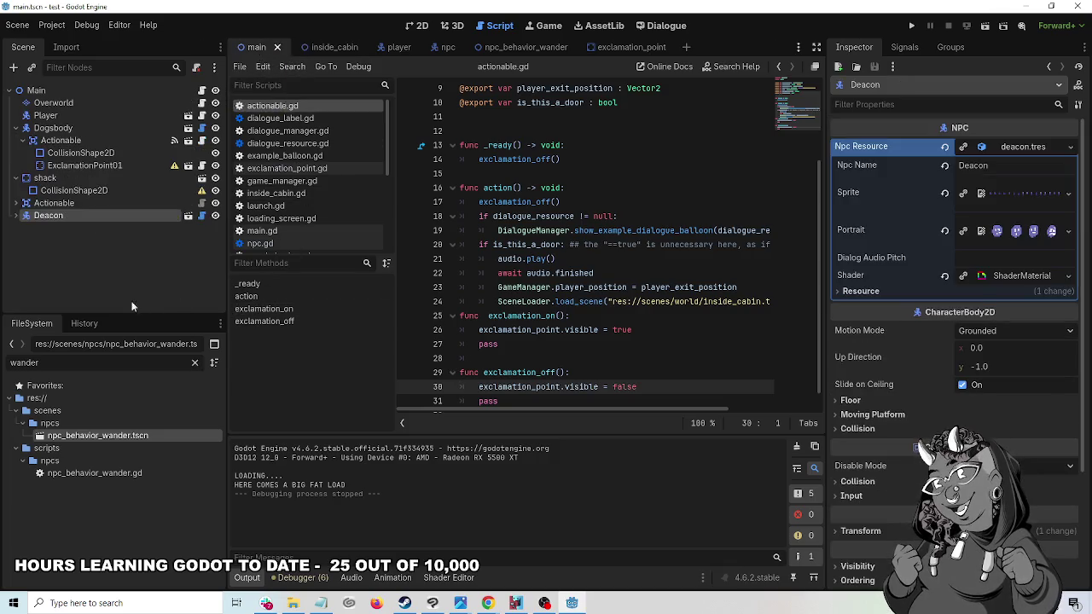
click(16, 217)
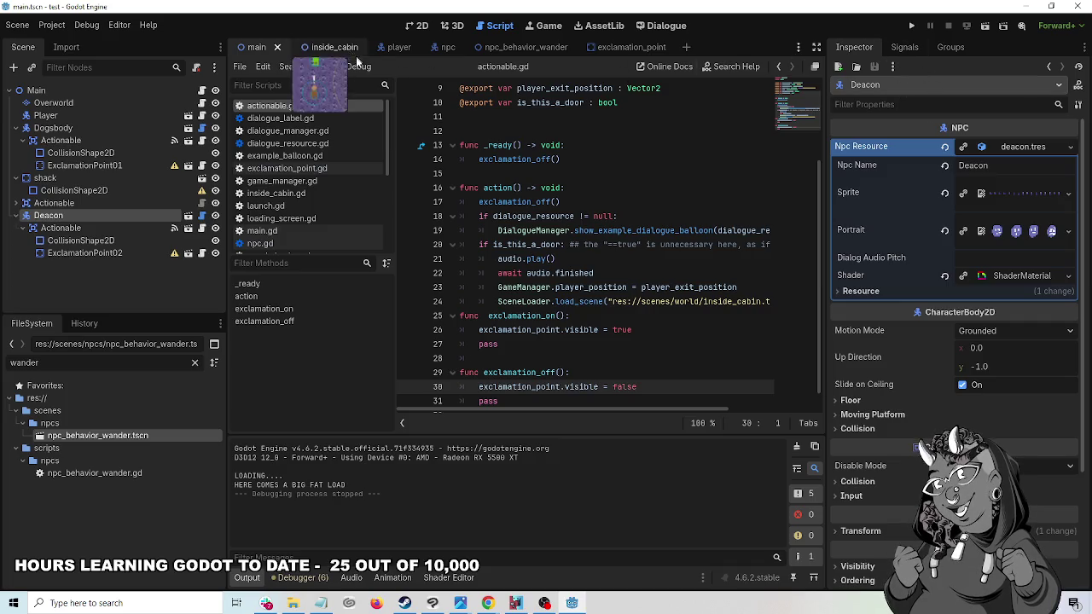
click(320, 47)
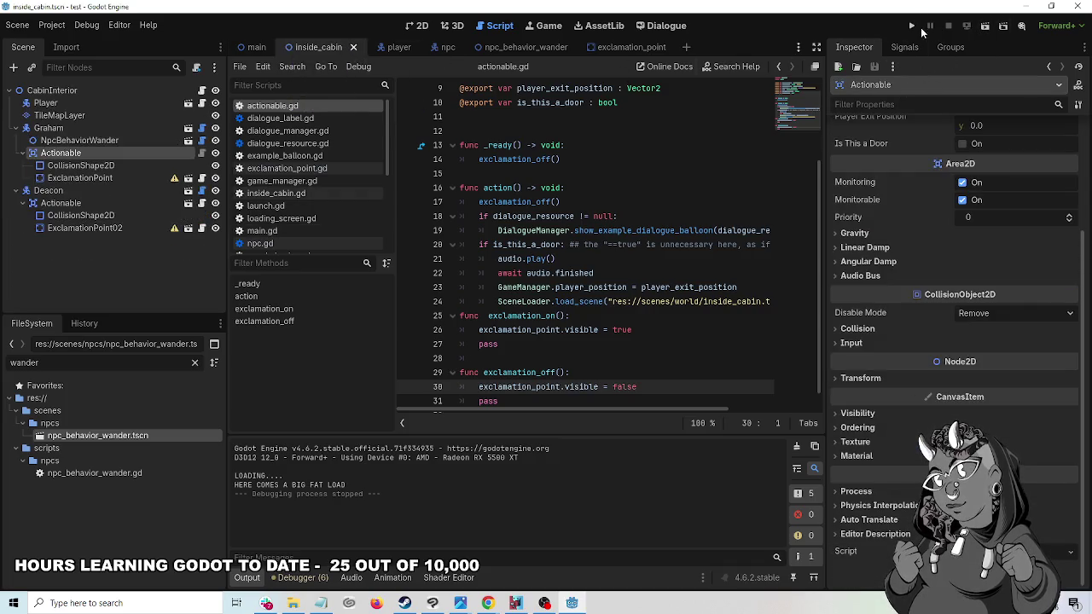
click(985, 27)
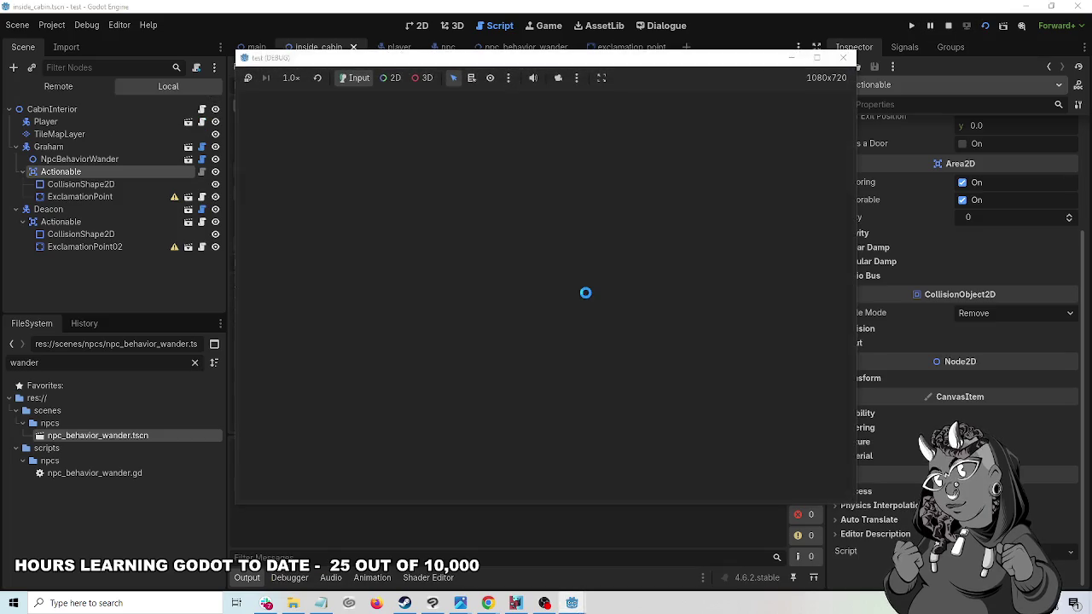
- Walk the player to Deacon to show his 'Hey, fatty.' dialogue, then stop the game
key(Left)
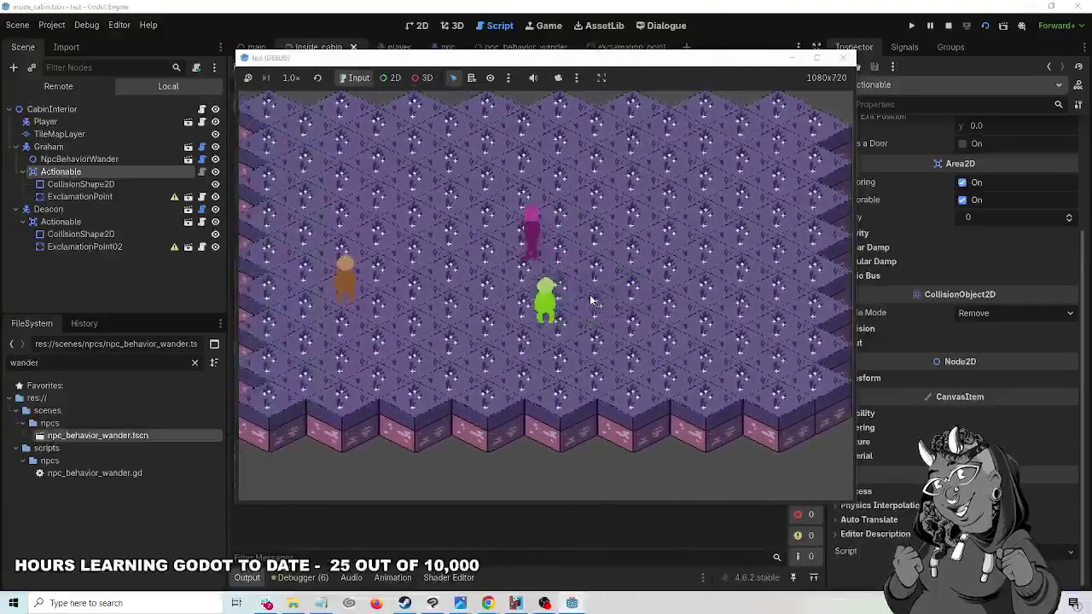
key(space)
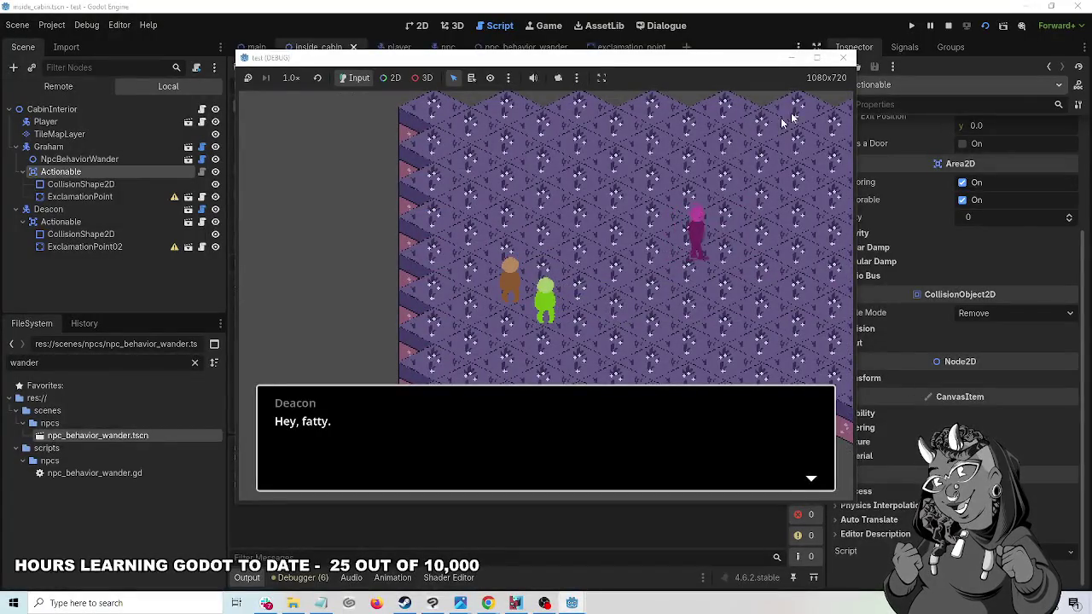
click(843, 58)
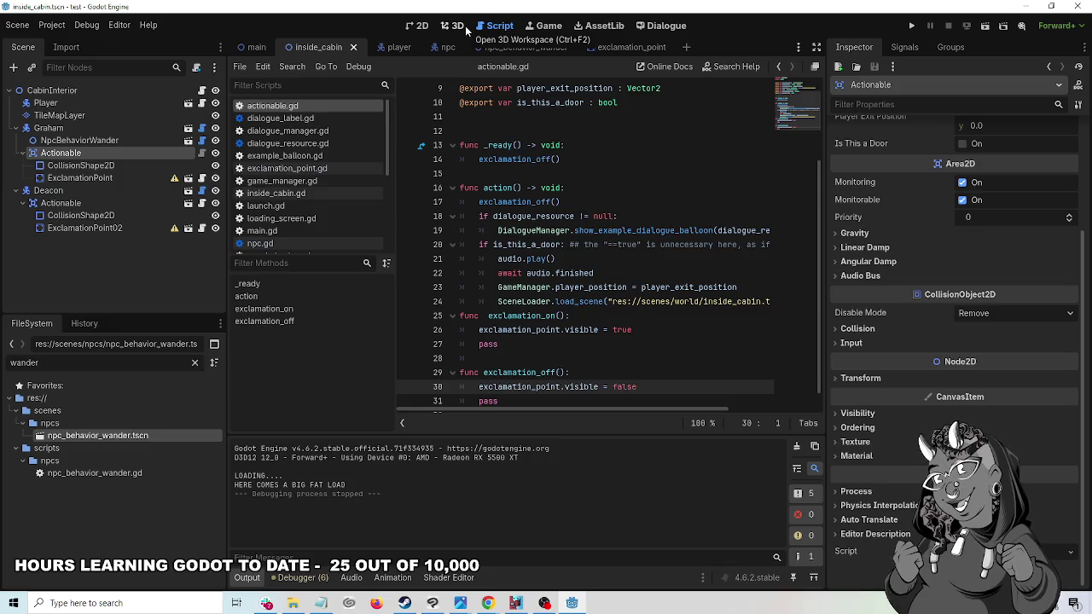
- In the 2D view, drag Graham's ExclamationPoint above his head to (8, -46), then return to the main scene
click(417, 26)
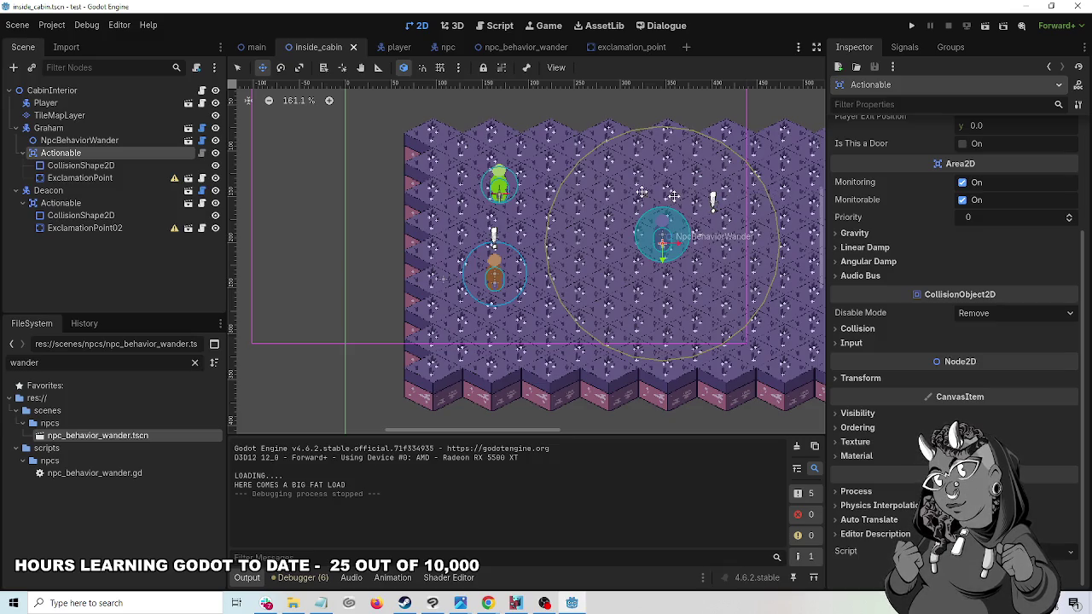
click(91, 128)
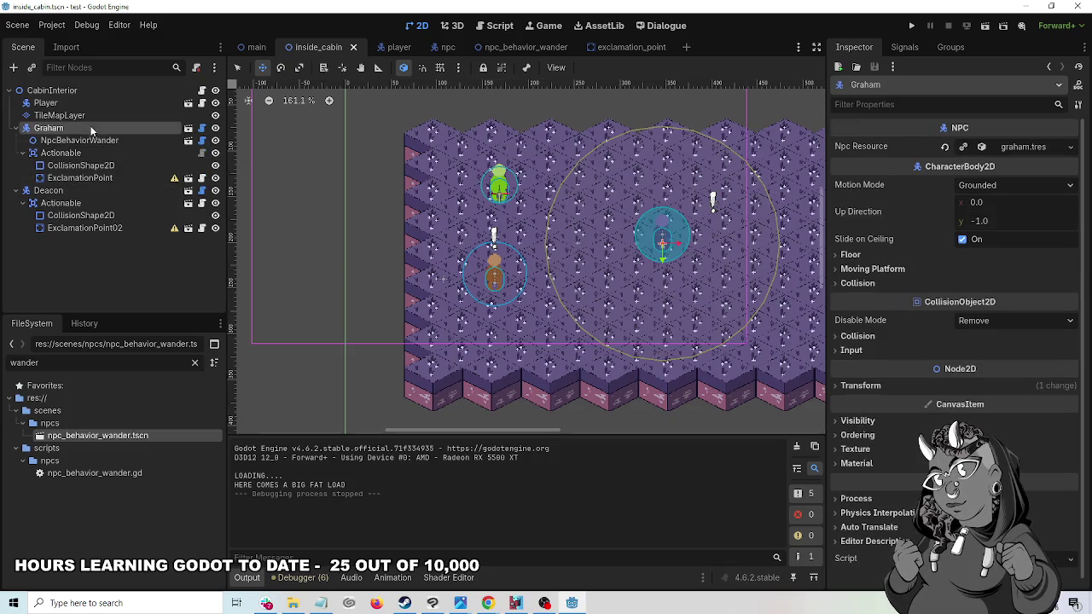
click(86, 177)
drag(730, 202, 678, 200)
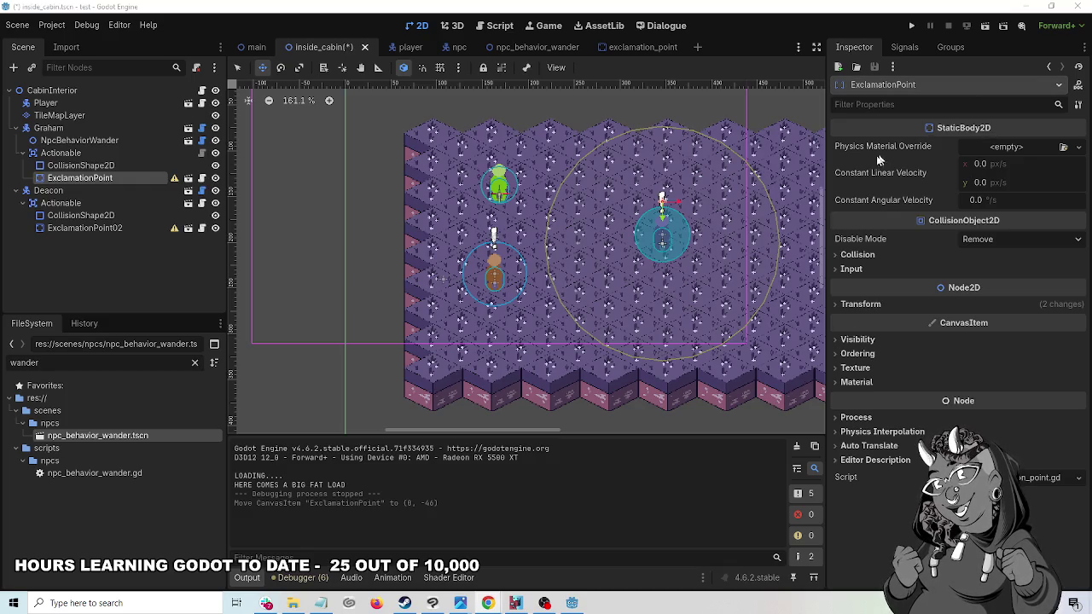
drag(829, 164, 904, 167)
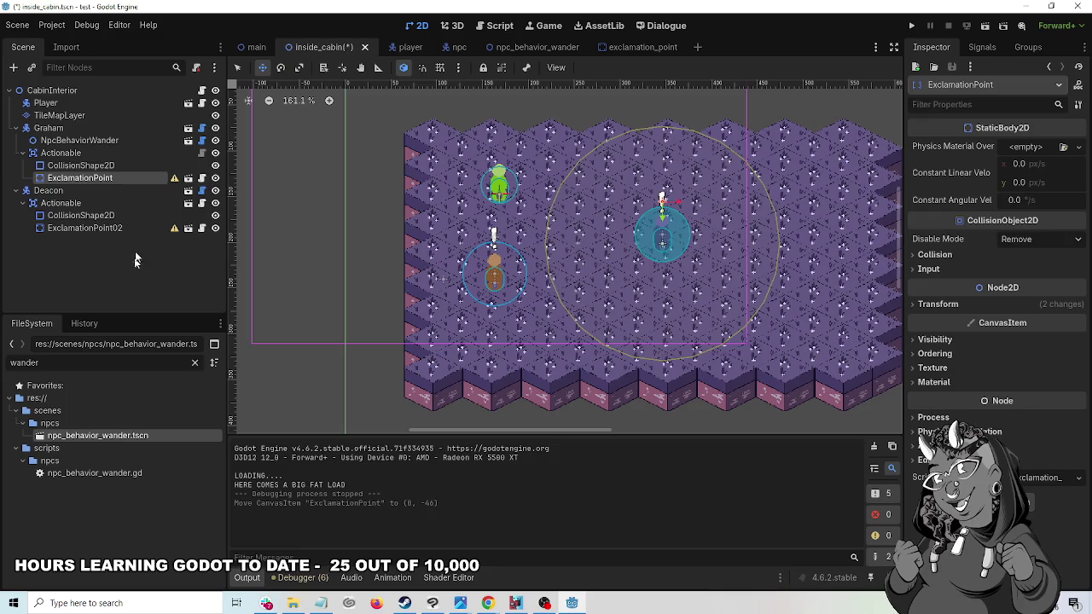
click(60, 128)
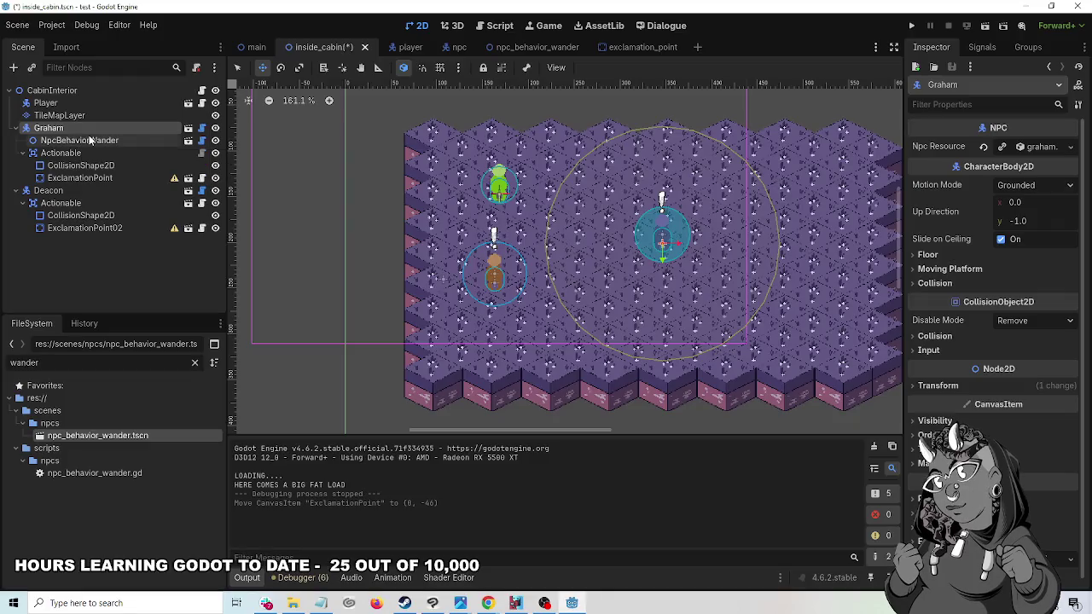
click(256, 48)
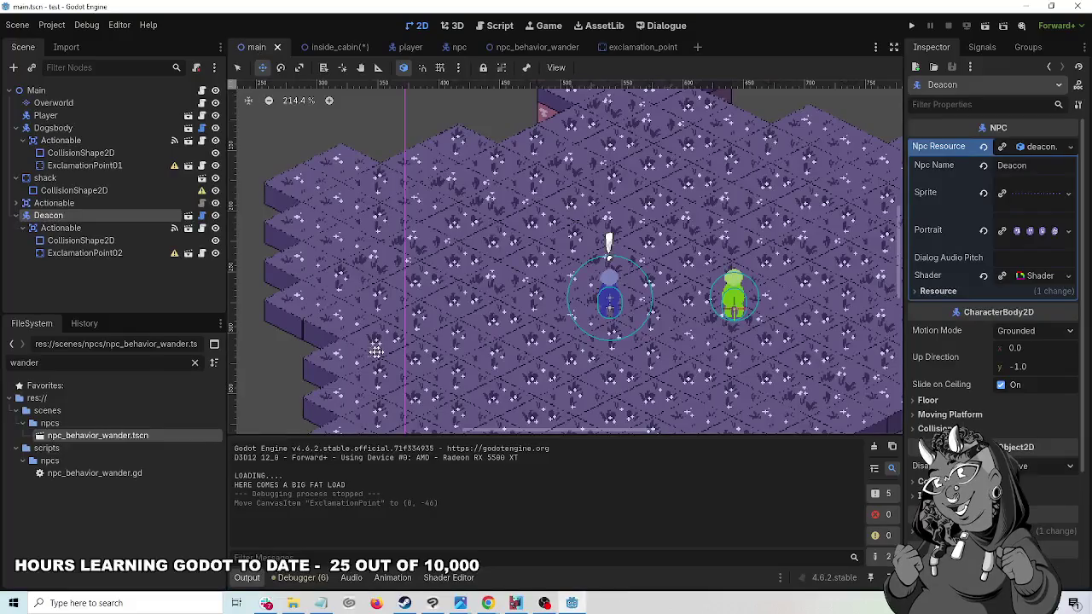
- View the signals of Deacon's Actionable and open the Dialogue editor on the graham dialogue
click(110, 230)
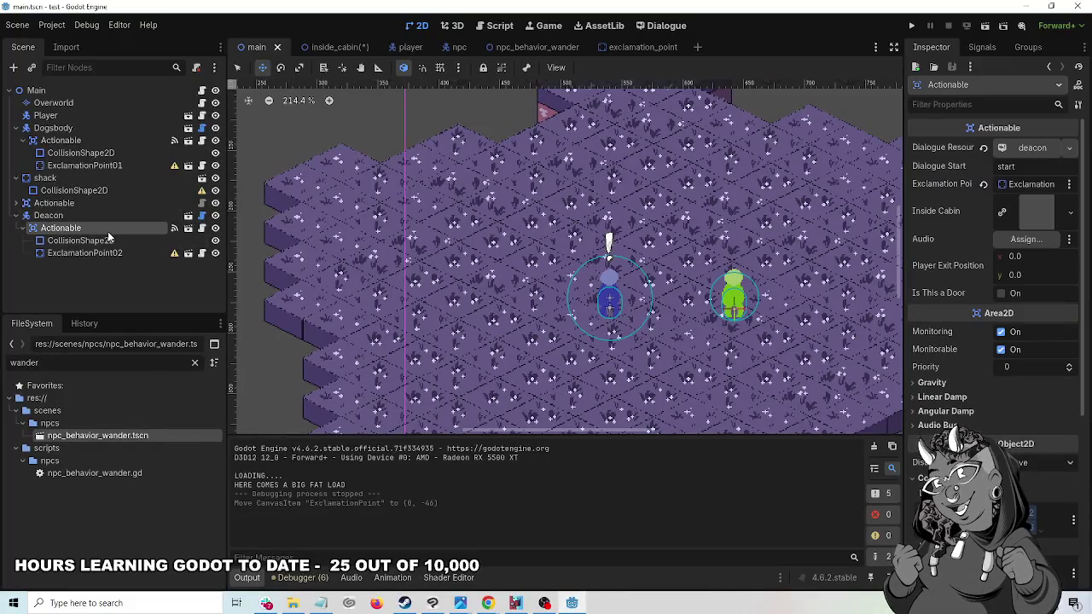
click(984, 49)
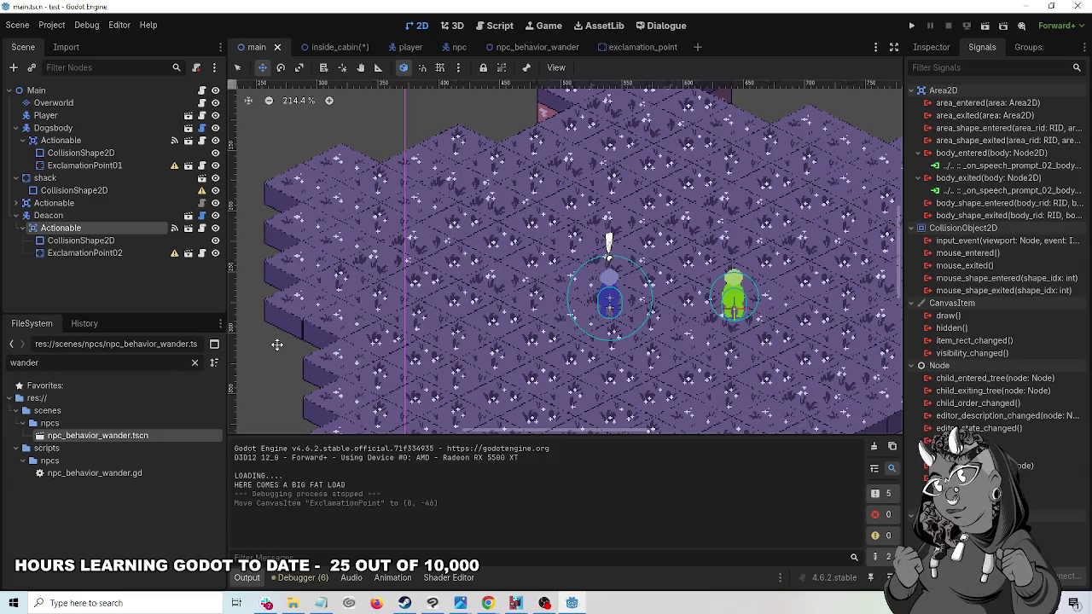
click(658, 32)
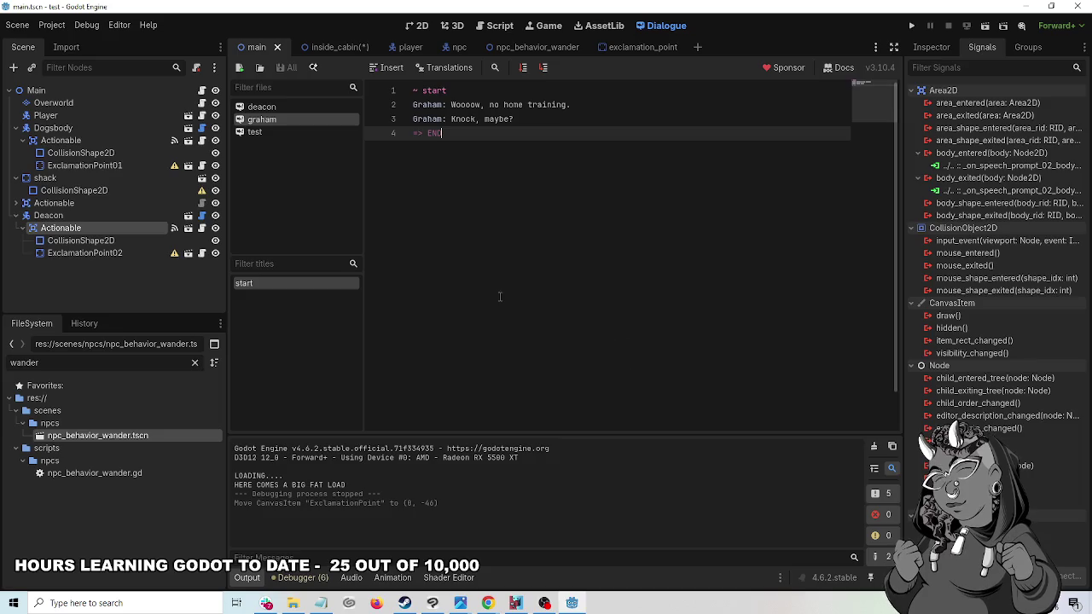
- Review the deacon and graham dialogue files and save the graham dialogue
click(279, 111)
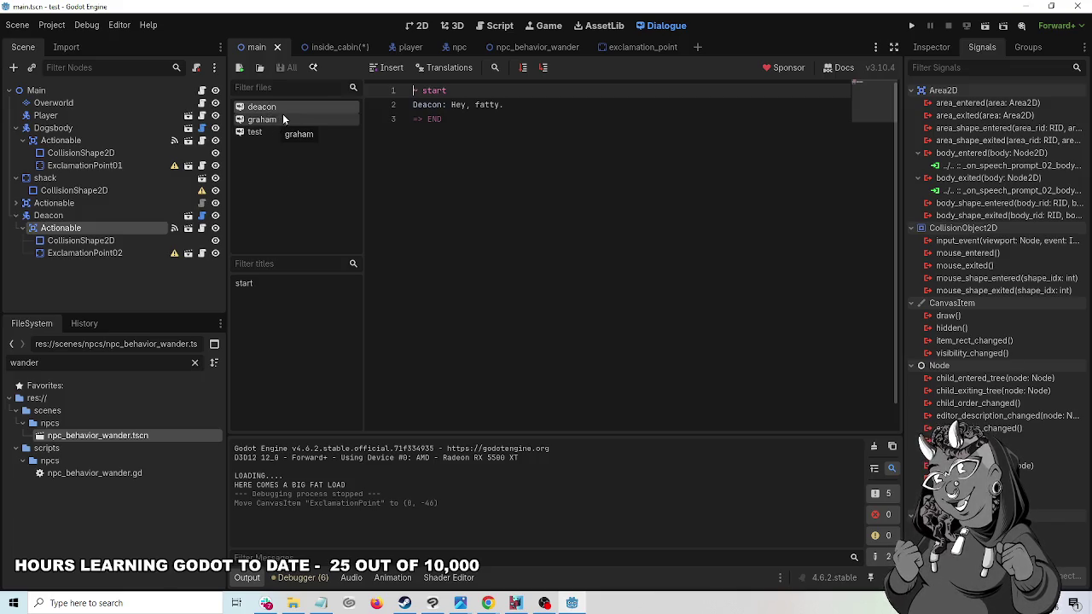
click(283, 120)
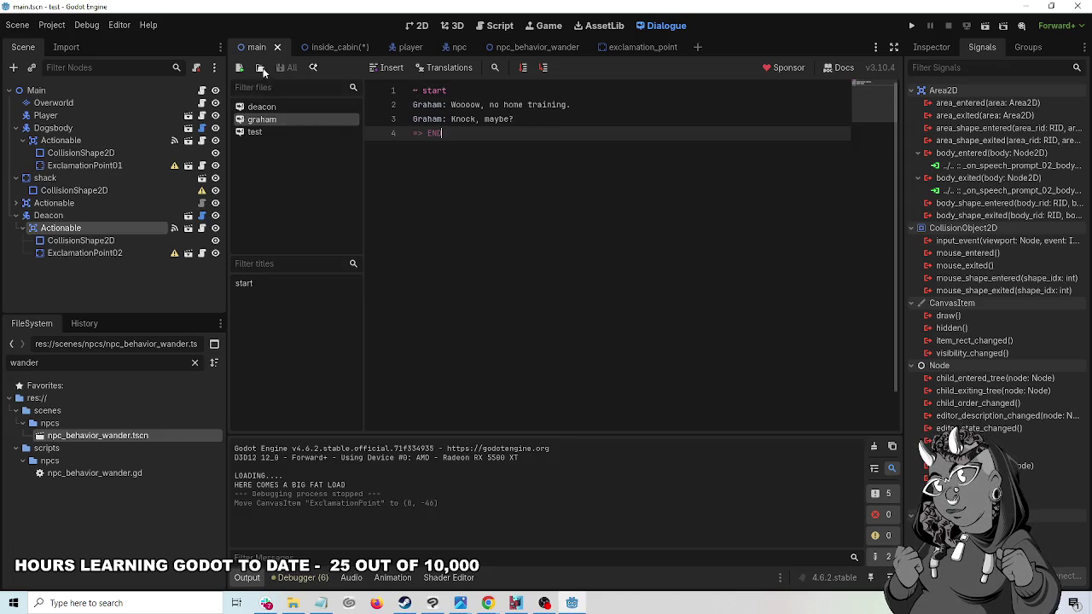
right_click(288, 124)
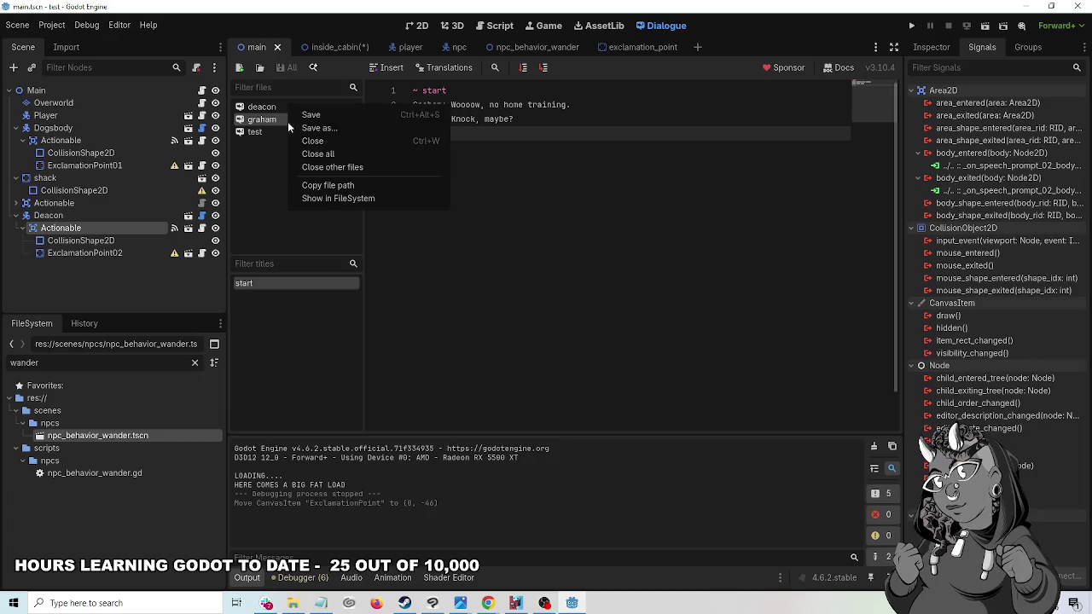
click(323, 117)
right_click(323, 117)
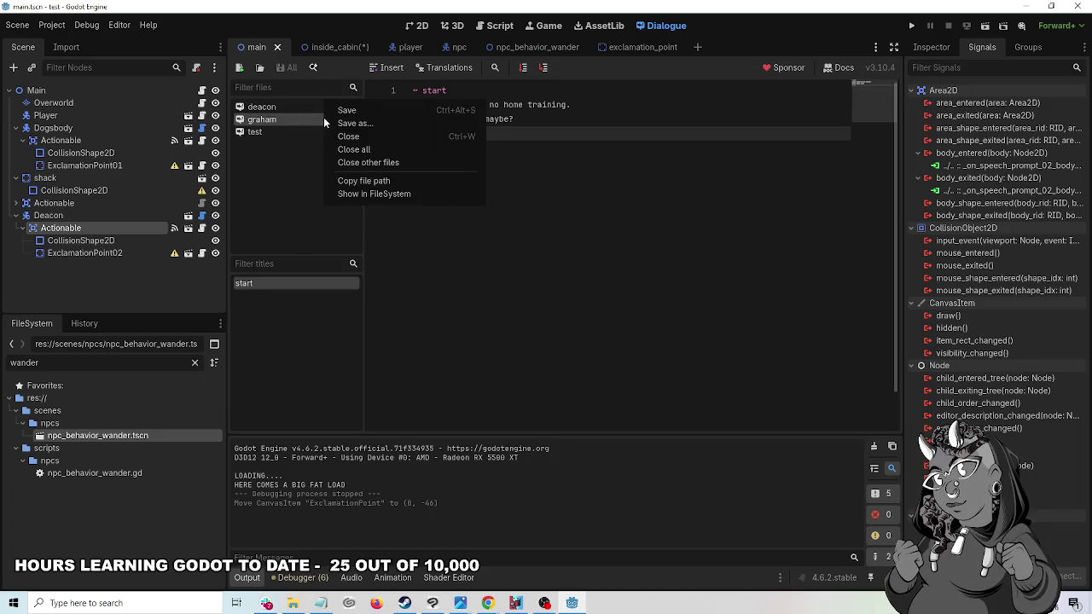
click(596, 219)
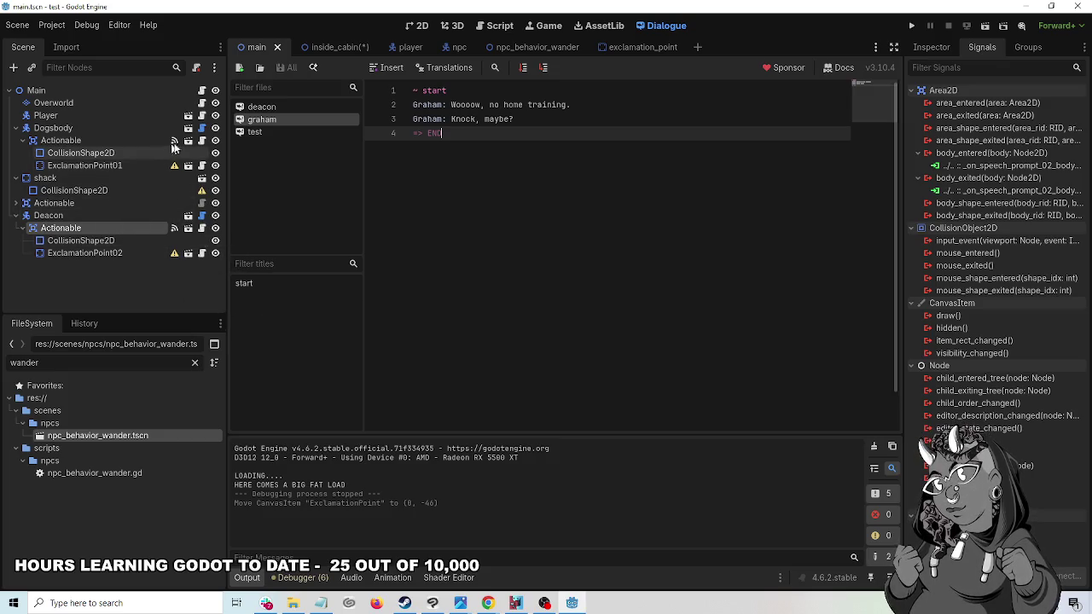
- Compare the signal connections of Dogsbody's and Deacon's Actionables, then return to inside_cabin
click(109, 137)
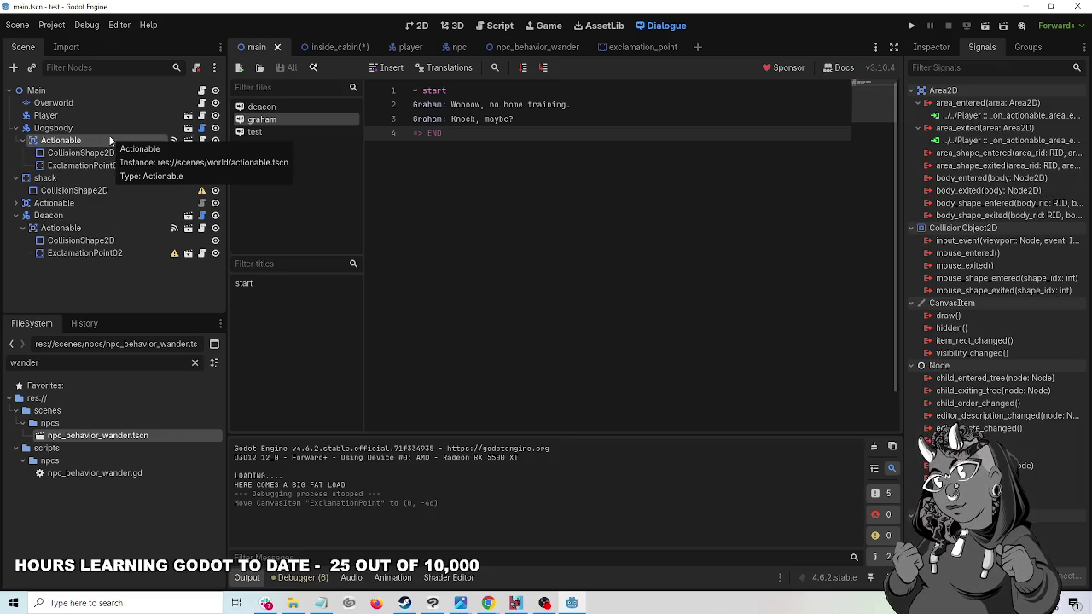
click(122, 228)
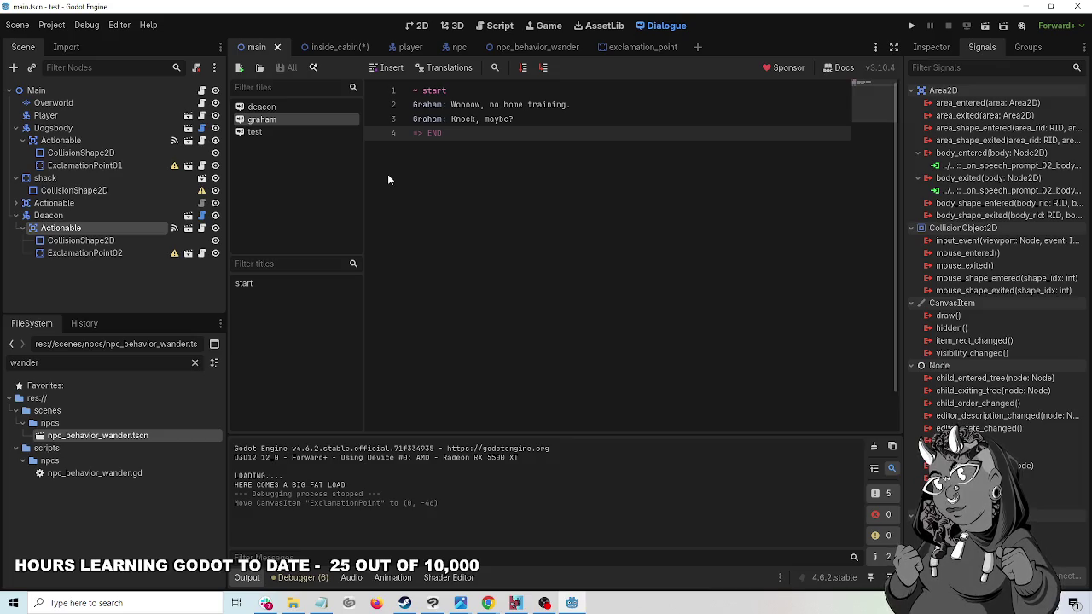
click(333, 46)
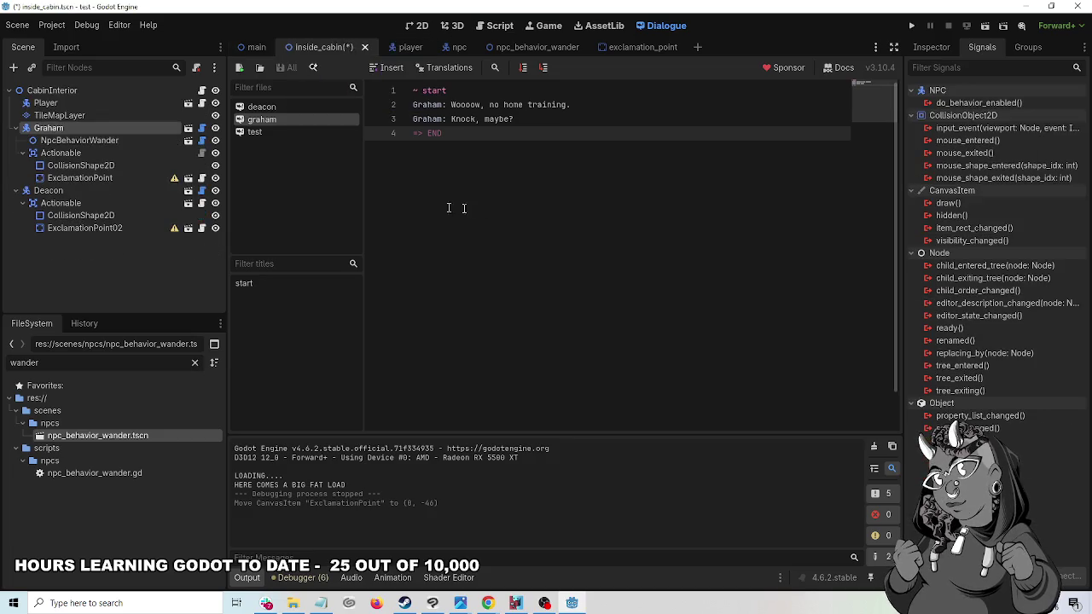
- Delete the Deacon node from the inside_cabin scene
click(86, 205)
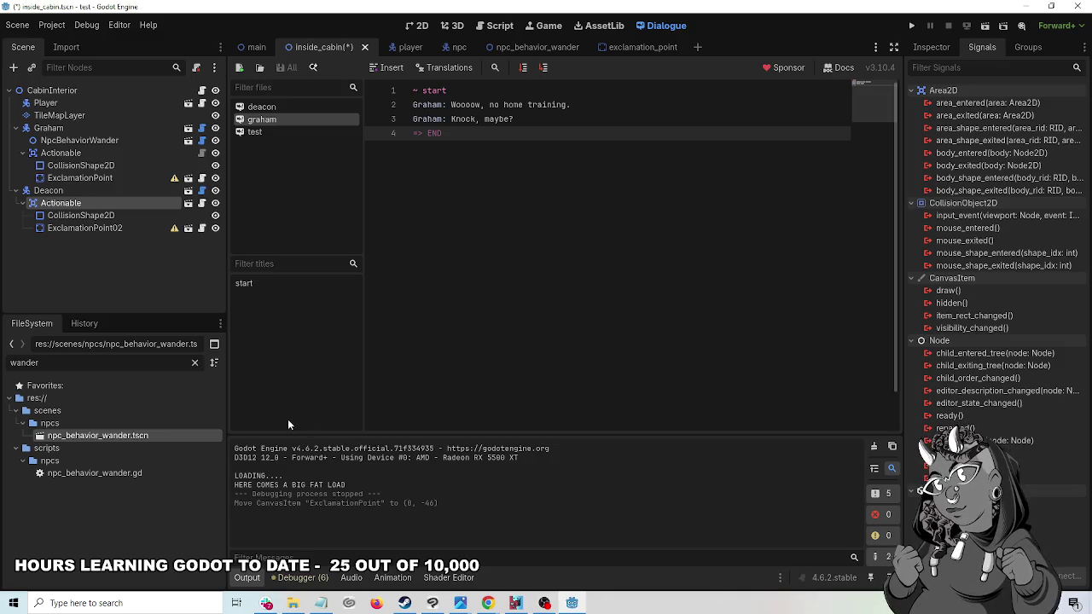
right_click(49, 190)
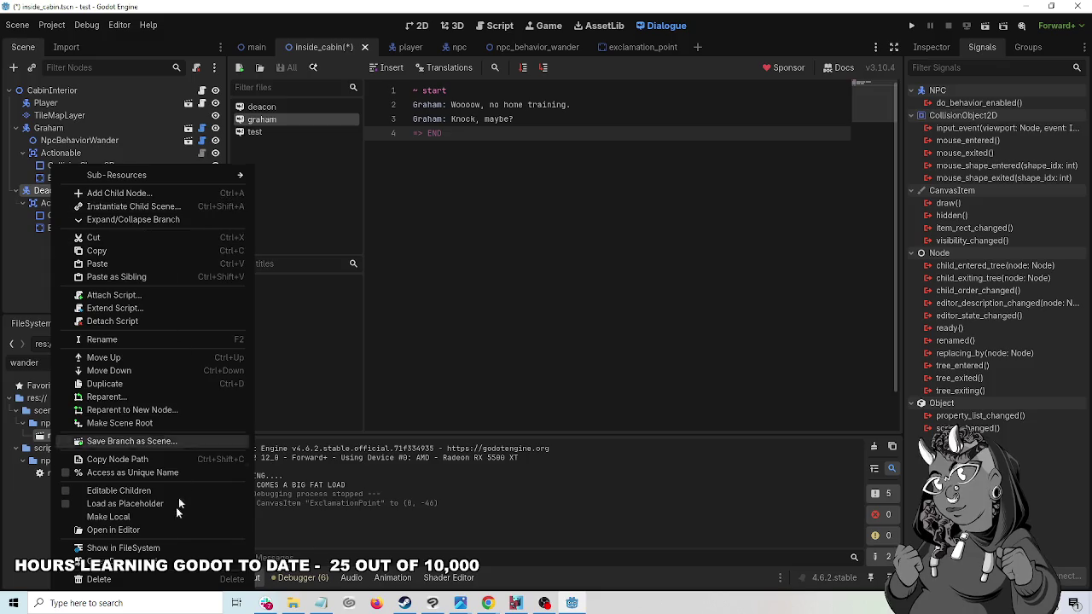
click(99, 580)
click(516, 320)
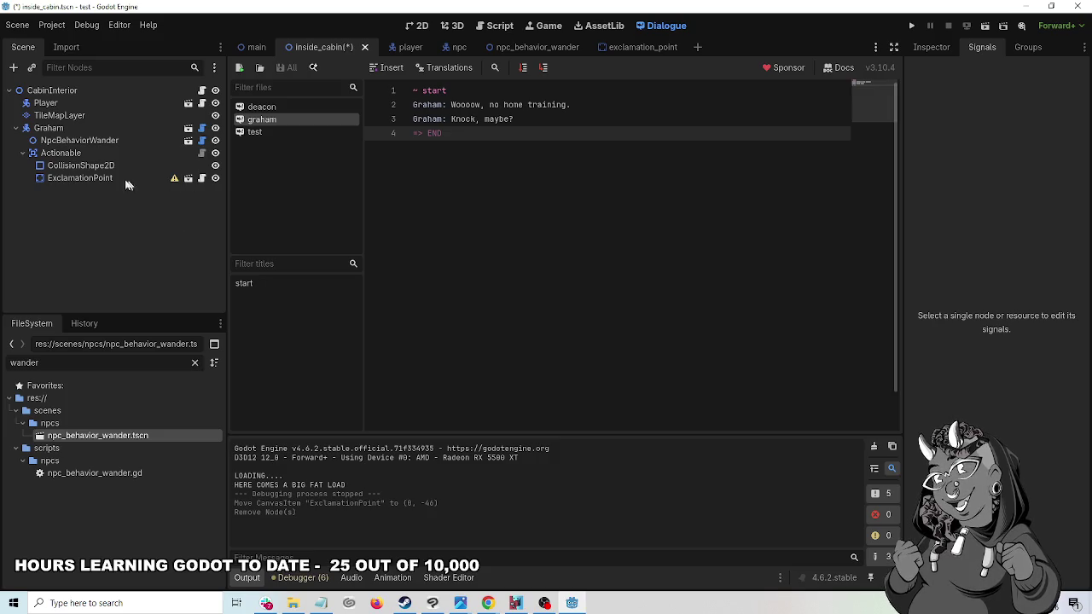
- Delete Graham's NpcBehaviorWander child node, then return to inside_cabin via the main tab
click(66, 141)
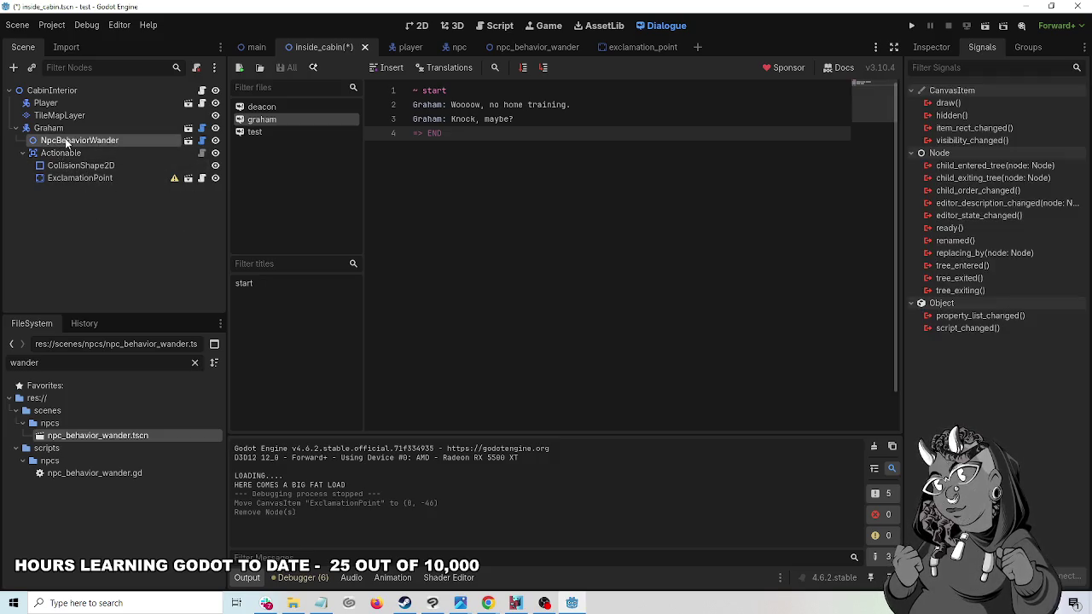
right_click(66, 141)
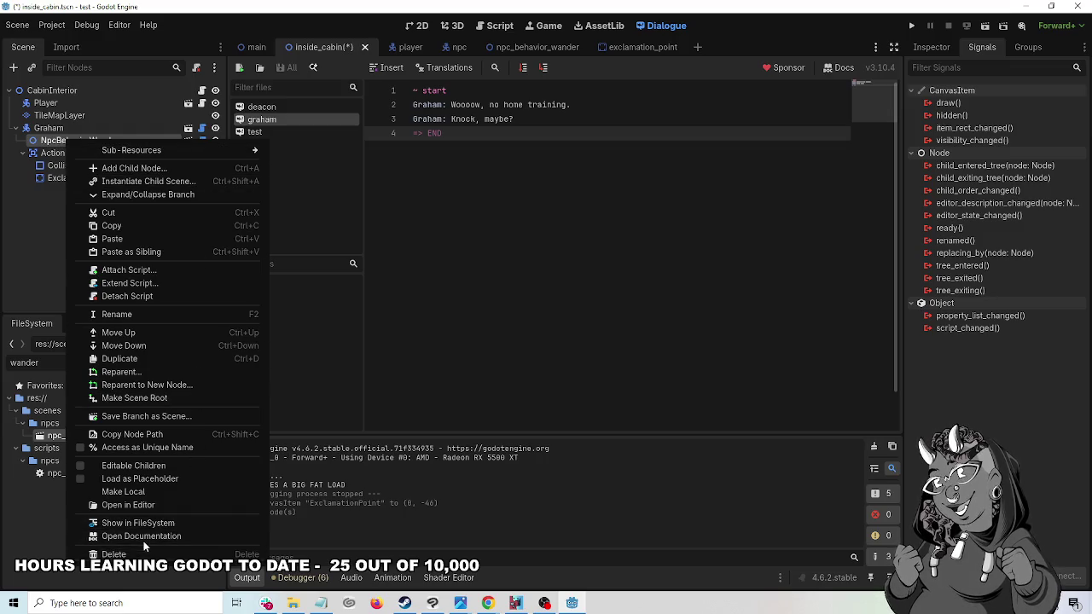
click(181, 555)
click(510, 317)
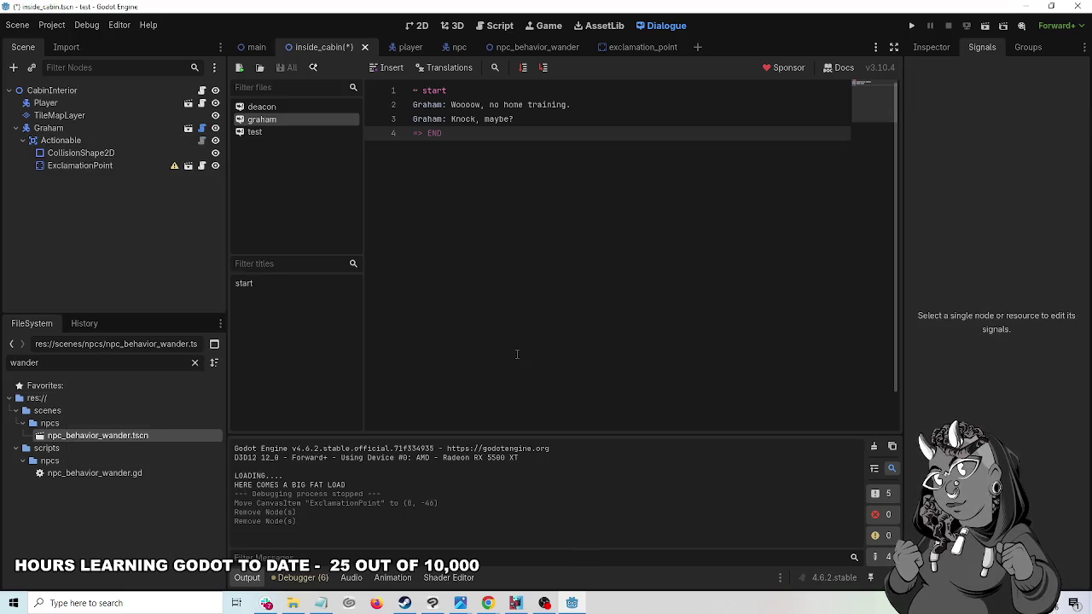
click(241, 46)
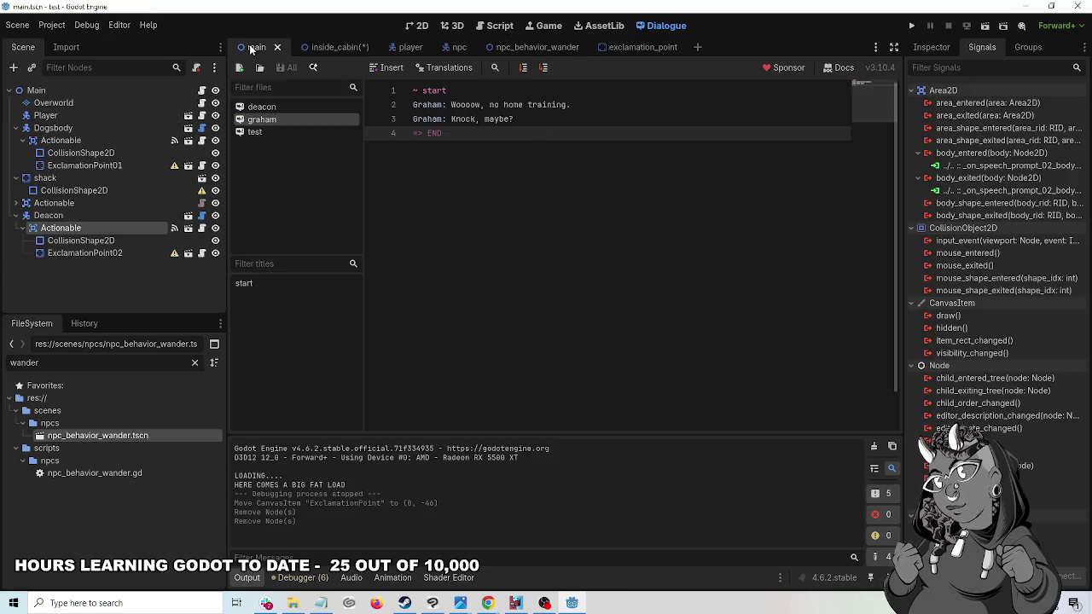
click(332, 47)
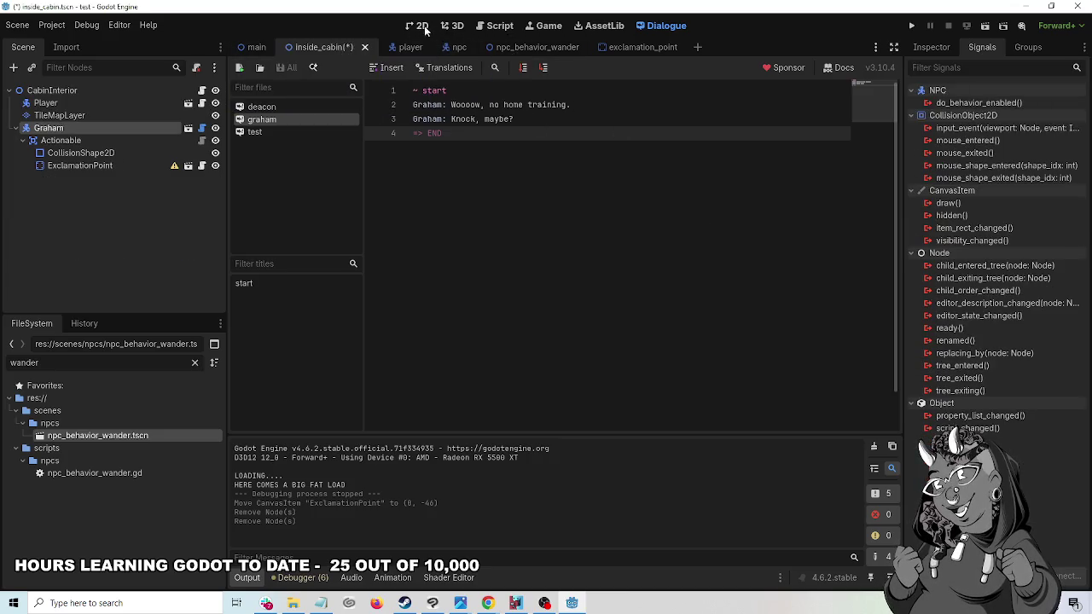
- Switch to the 2D view, then save and run the project
click(419, 26)
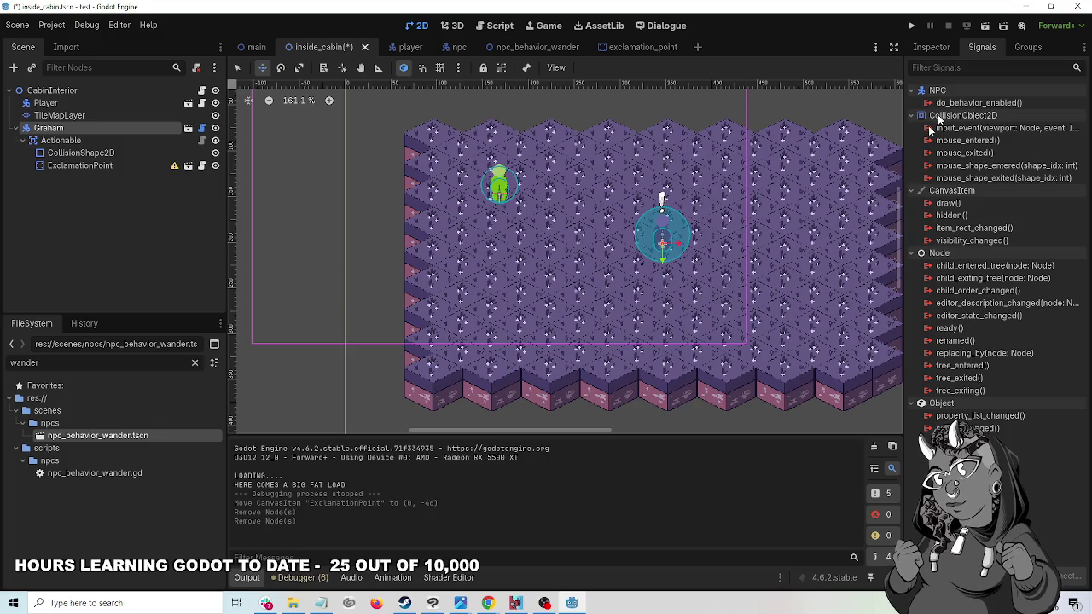
click(911, 26)
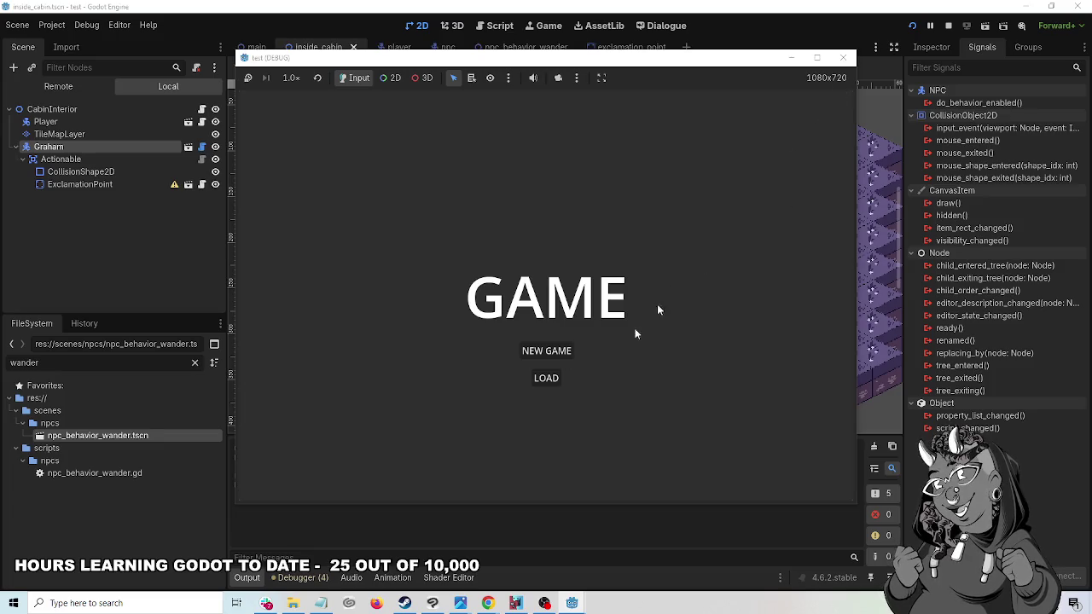
- Start a new game, talk to Dogsbody choosing 'Come again?', then talk to the Deacon
click(547, 351)
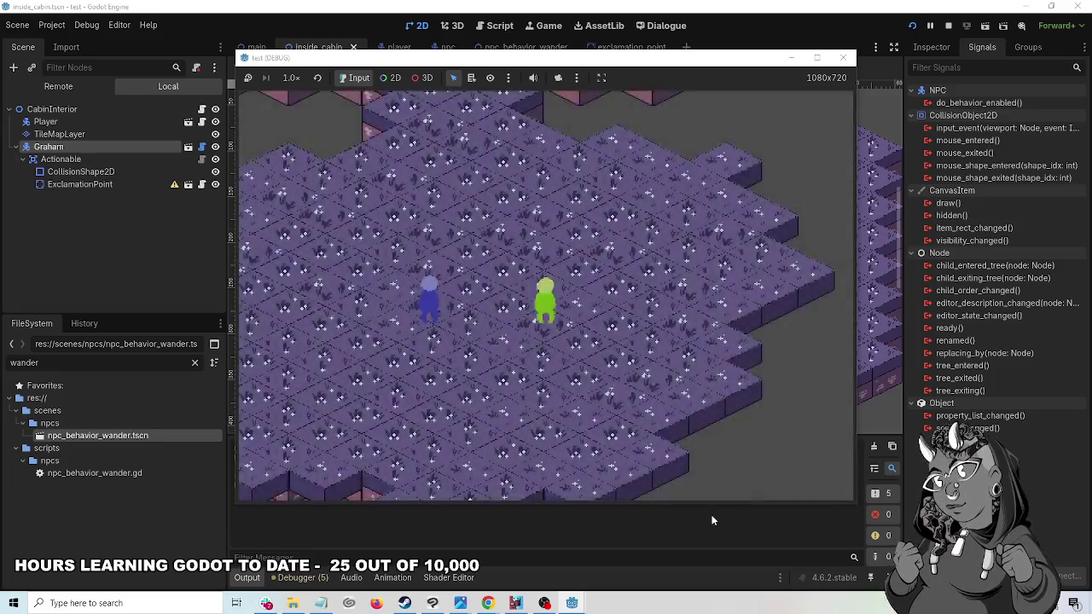
key(Left)
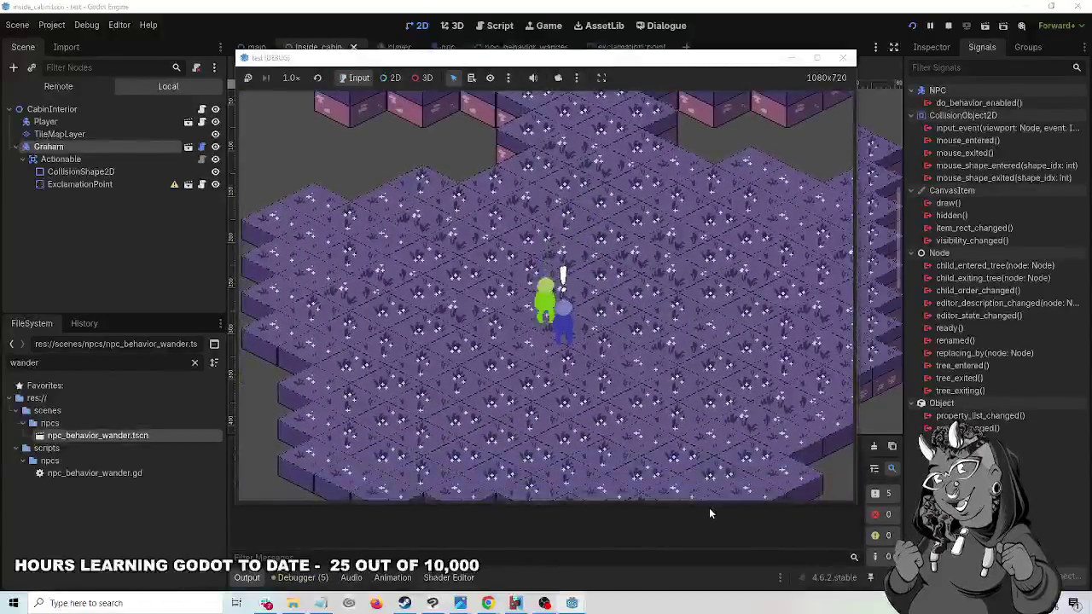
click(559, 372)
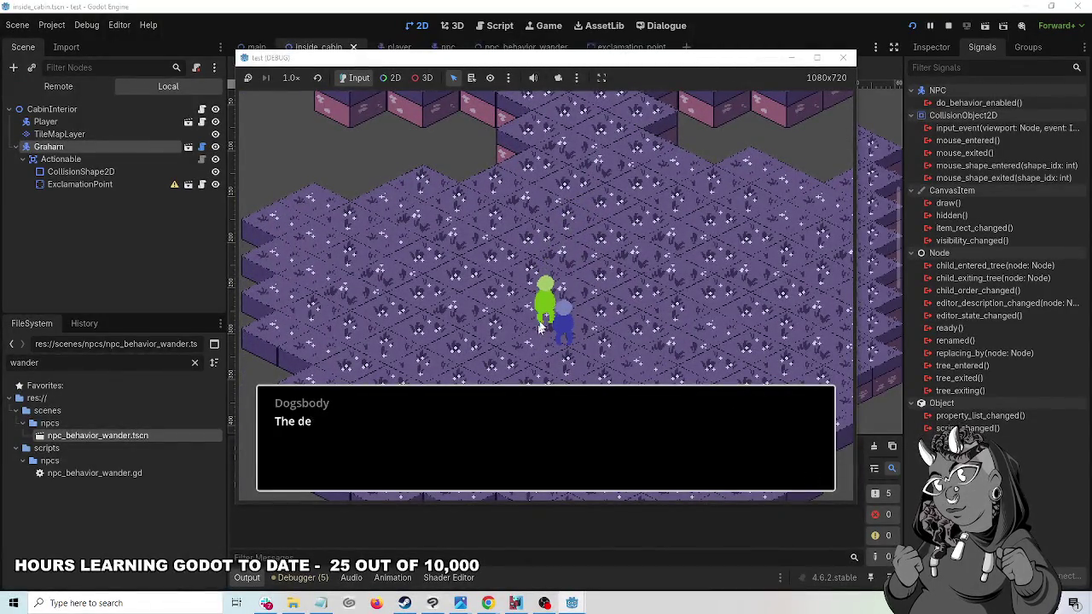
click(566, 315)
key(Up)
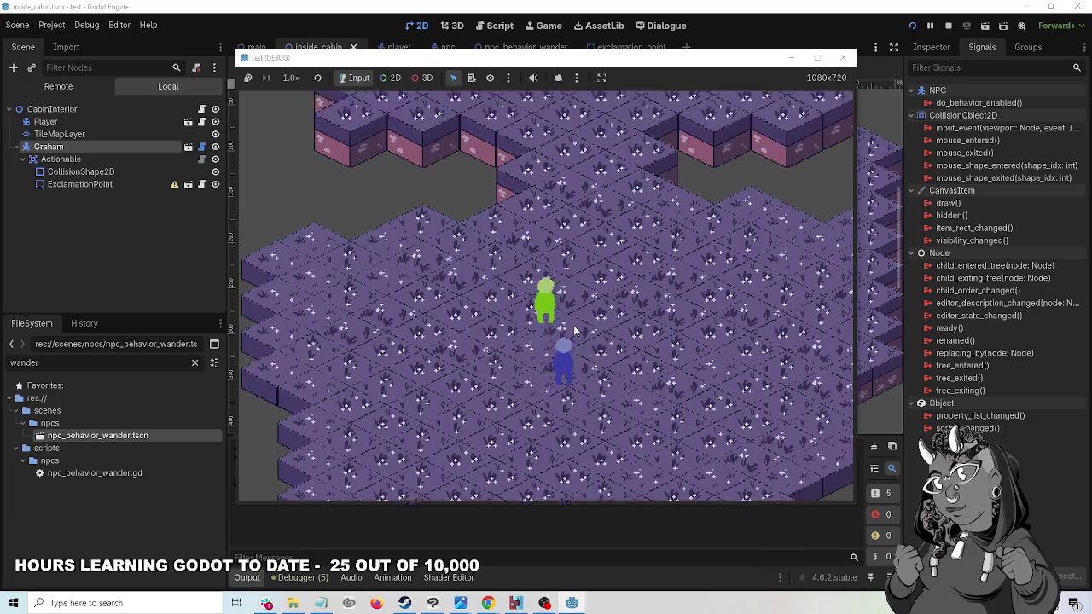
click(556, 397)
- Walk through the house door into the cabin interior, then stop the game
key(Down)
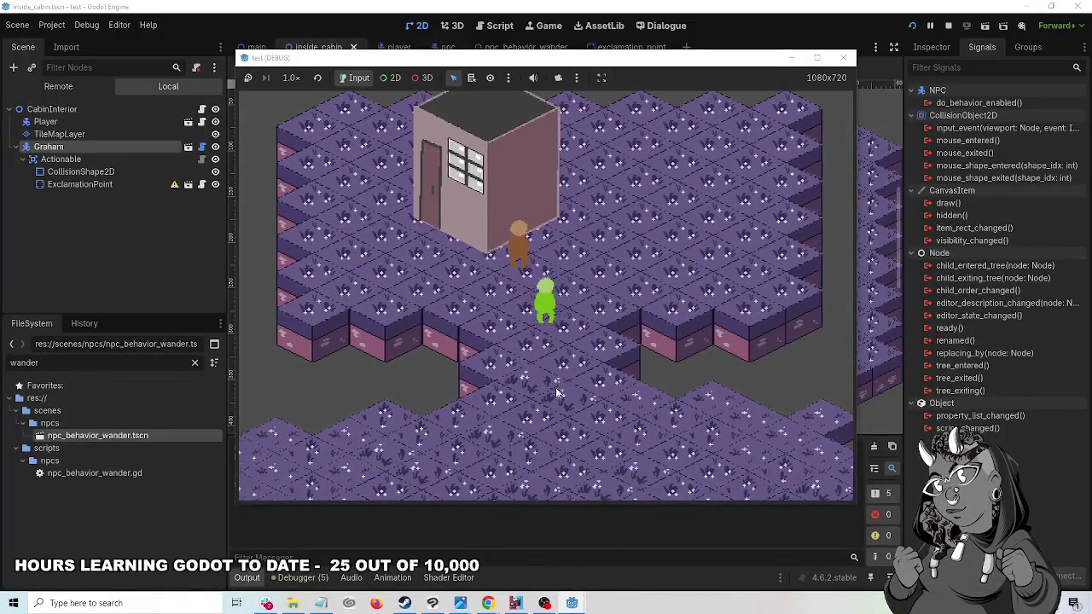
key(Left)
key(Return)
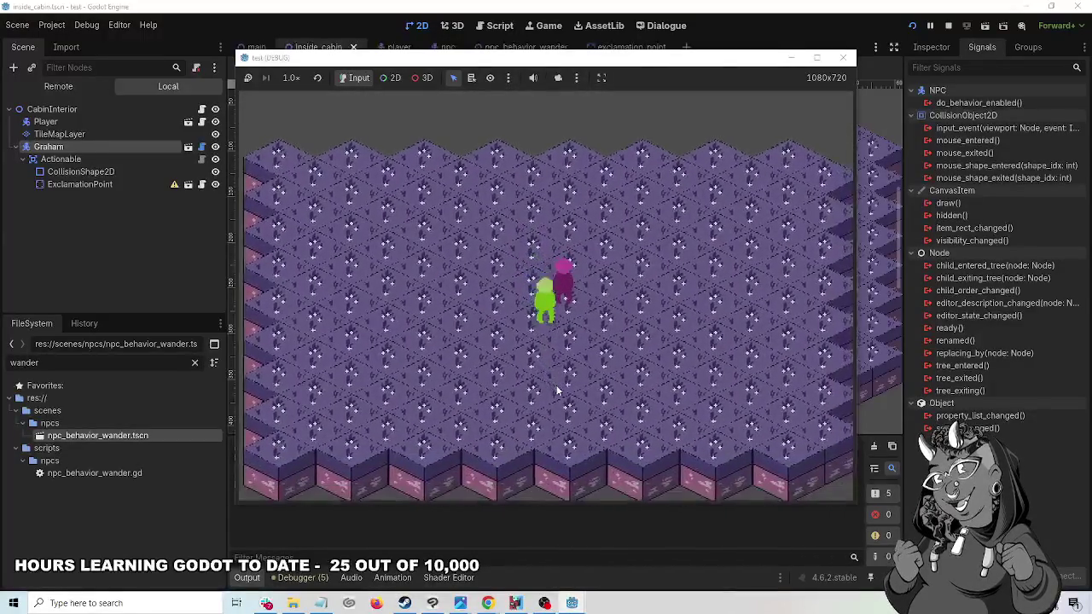
key(Down)
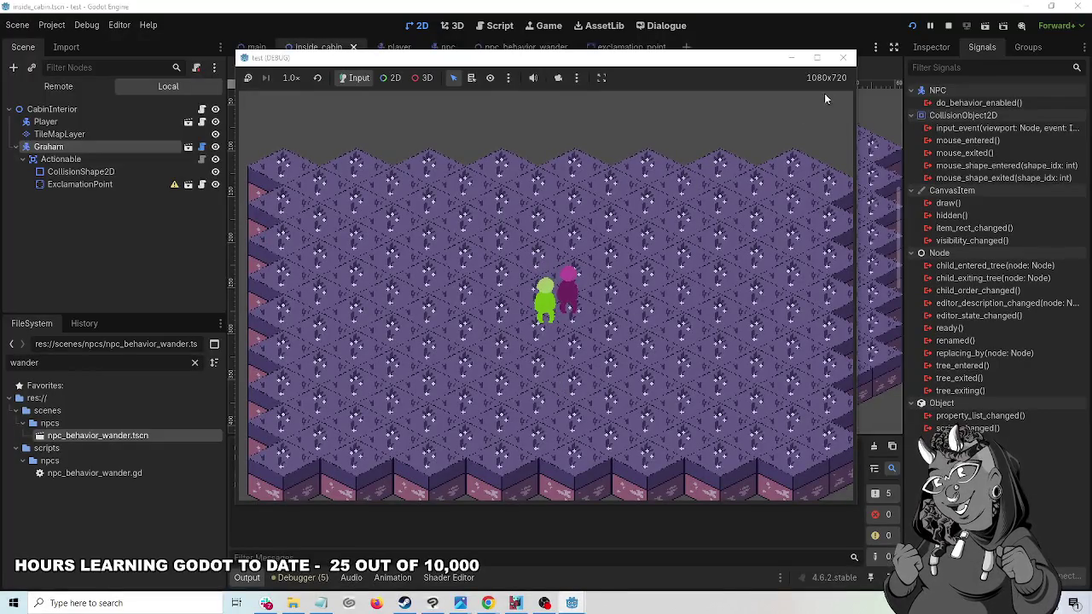
click(843, 57)
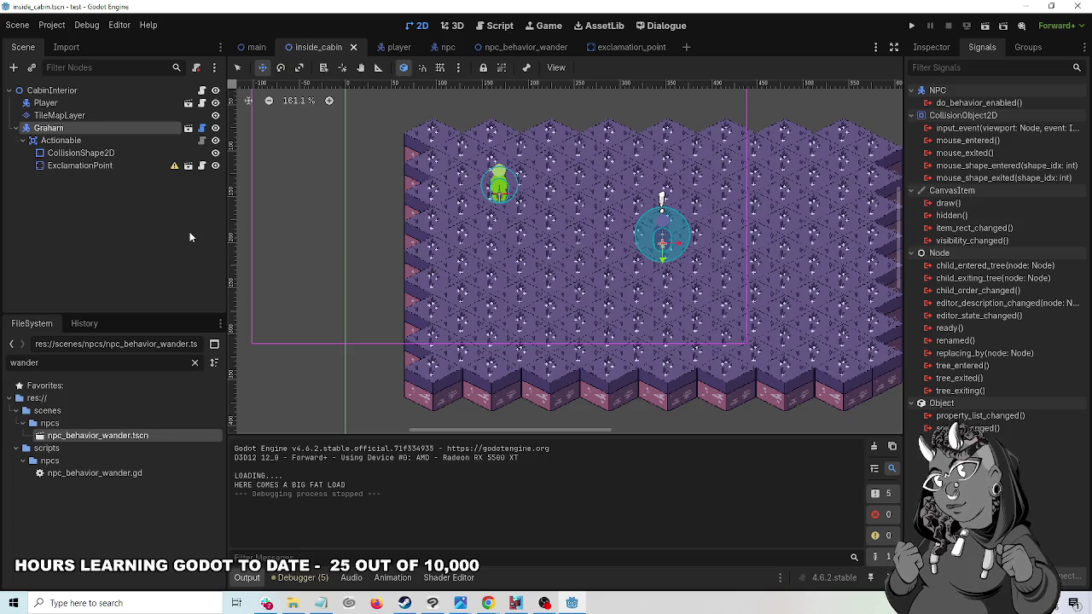
- Open the Player's player.gd script, then review npc.gd's _physics_process code
click(95, 101)
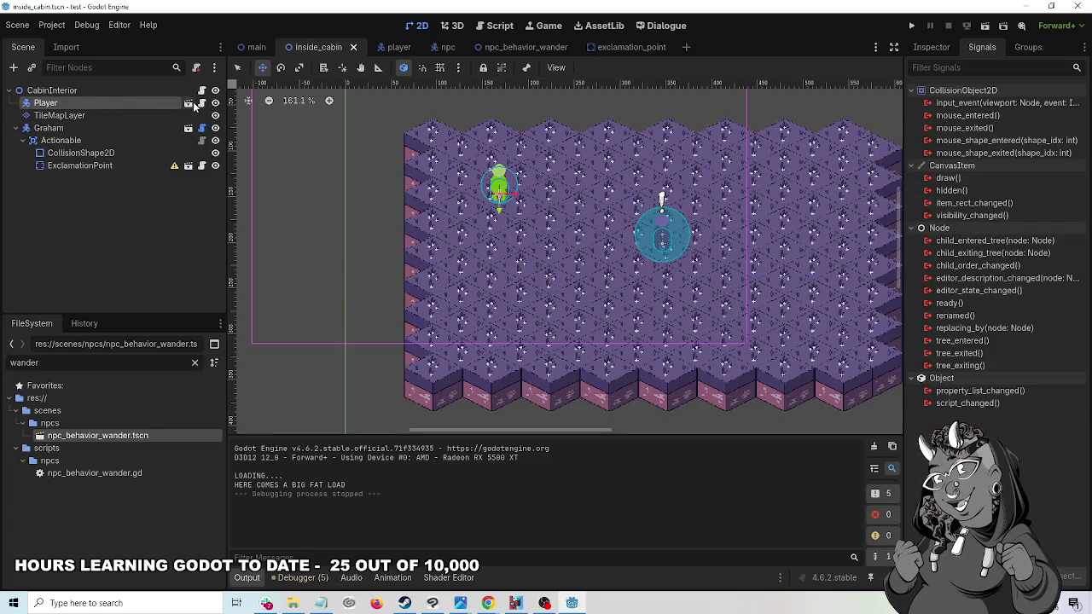
click(202, 102)
scroll(794, 314, down, 3)
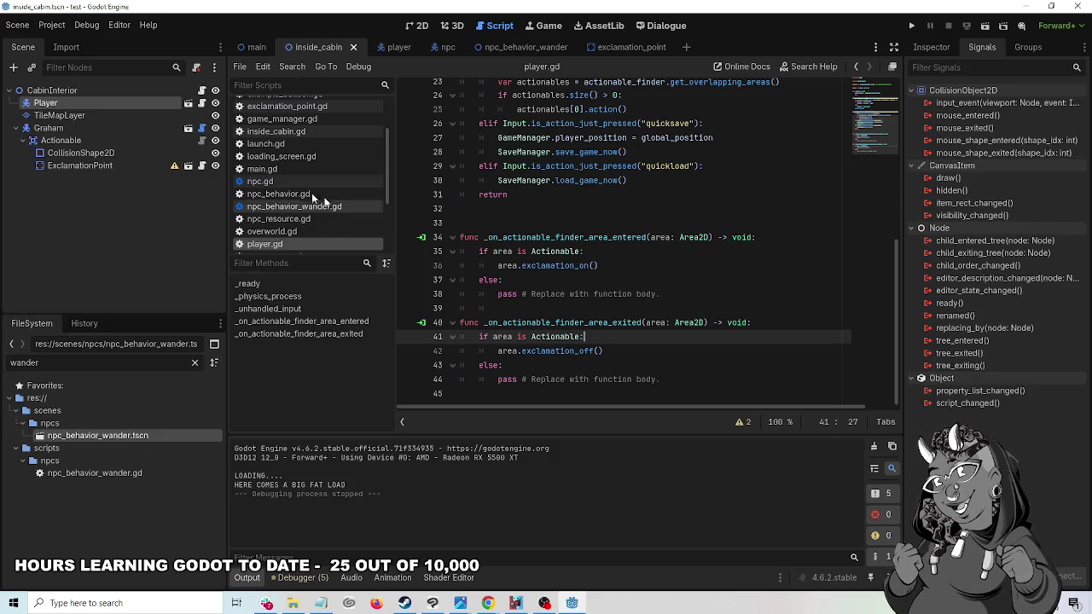
click(202, 129)
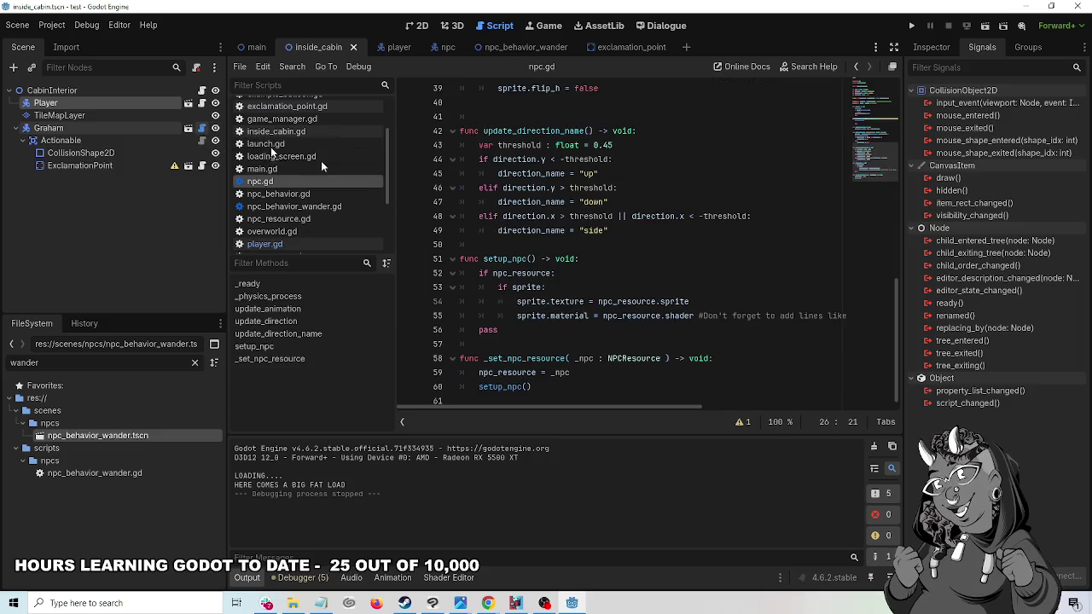
scroll(829, 290, up, 12)
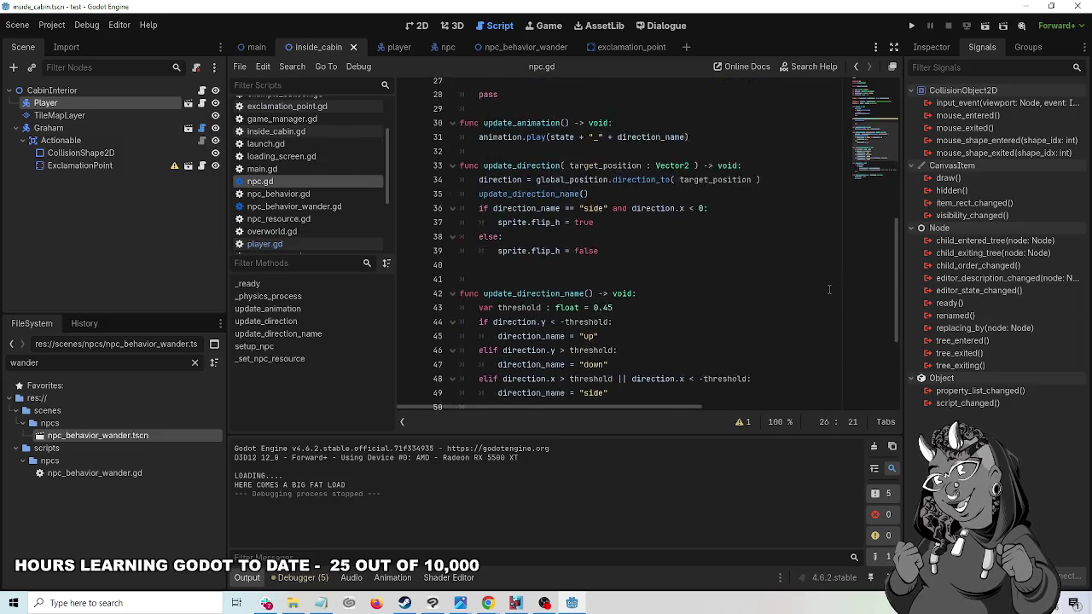
scroll(828, 290, down, 6)
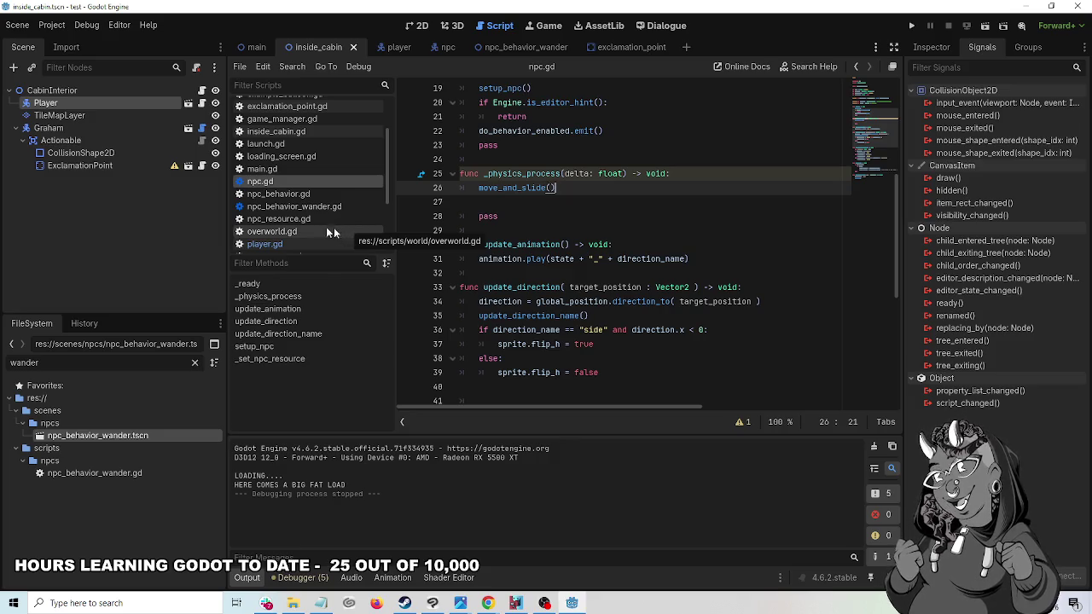
click(258, 50)
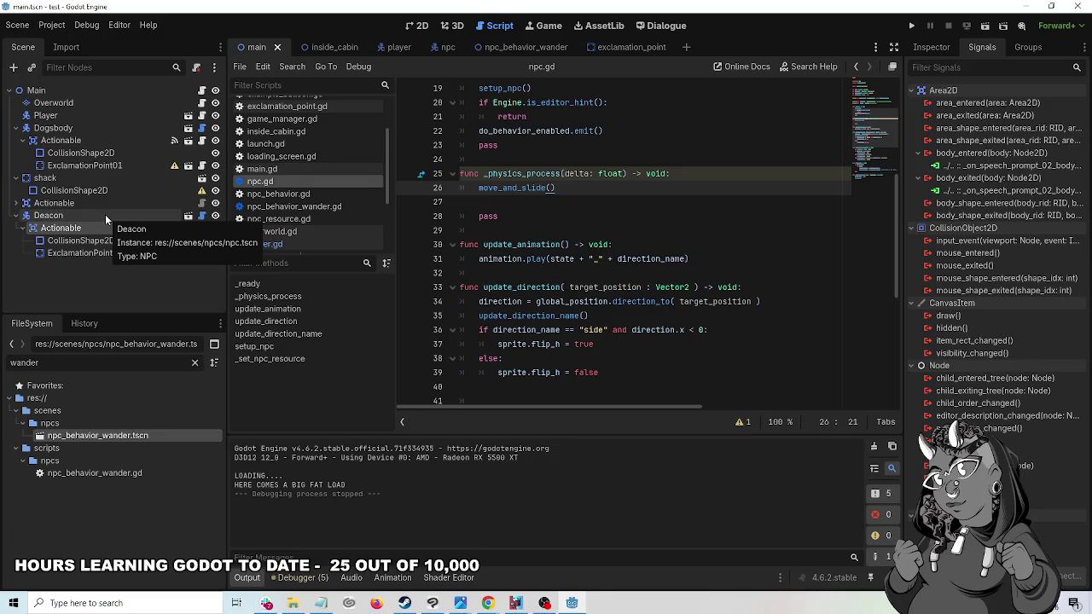
- Review the Actionable area signal connections of Dogsbody and the Deacon, including body_entered
click(96, 128)
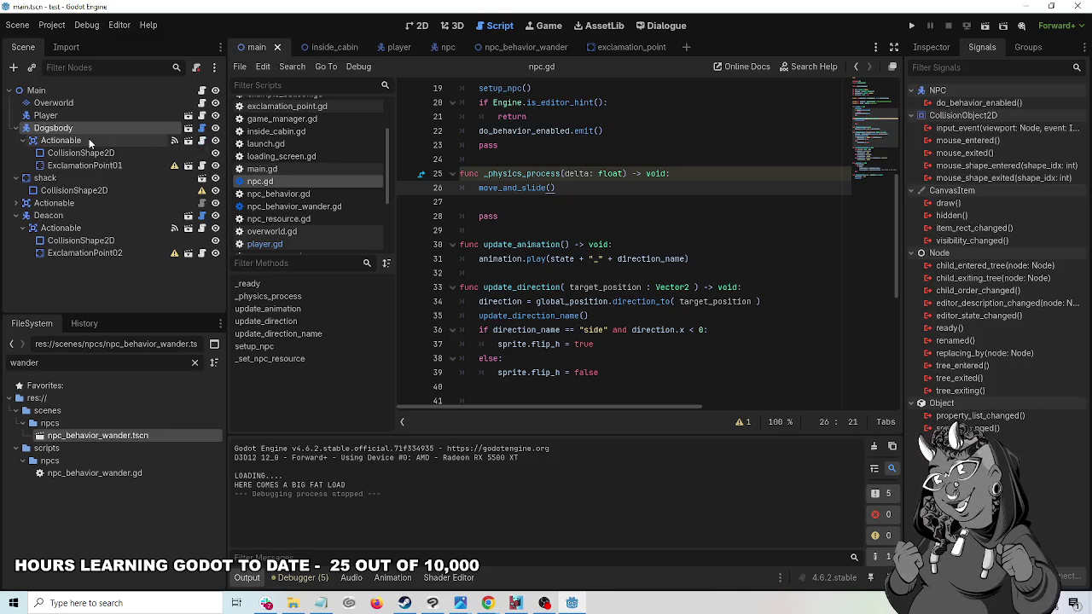
click(88, 139)
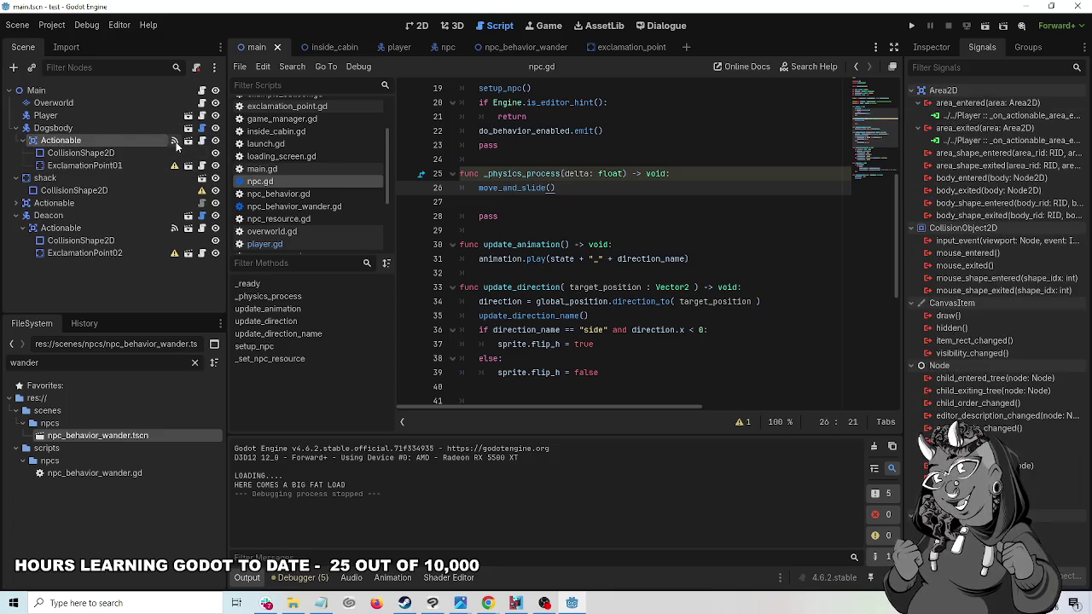
click(176, 229)
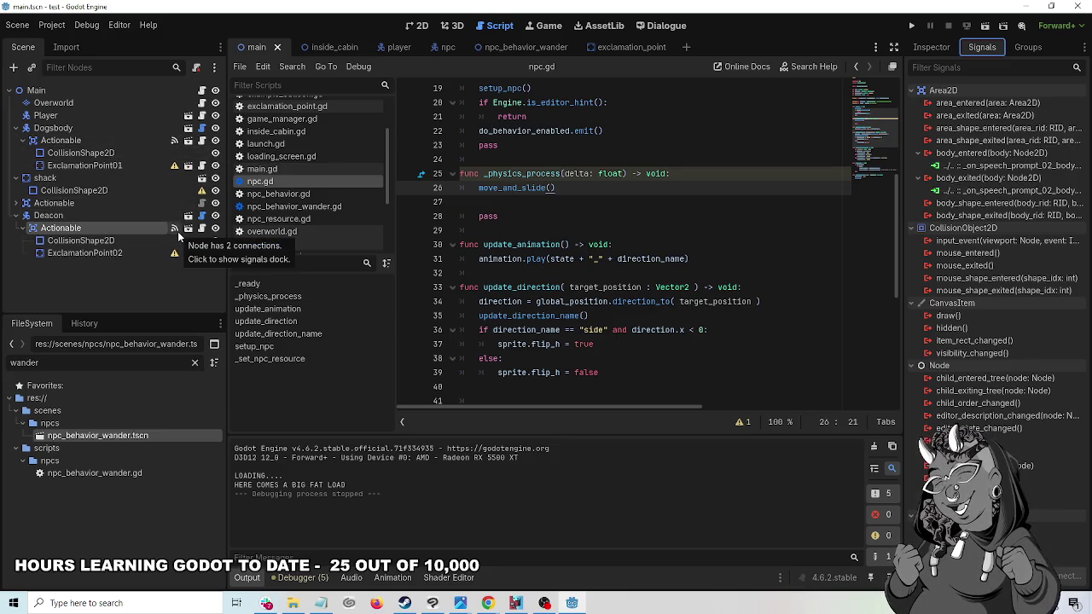
click(1007, 167)
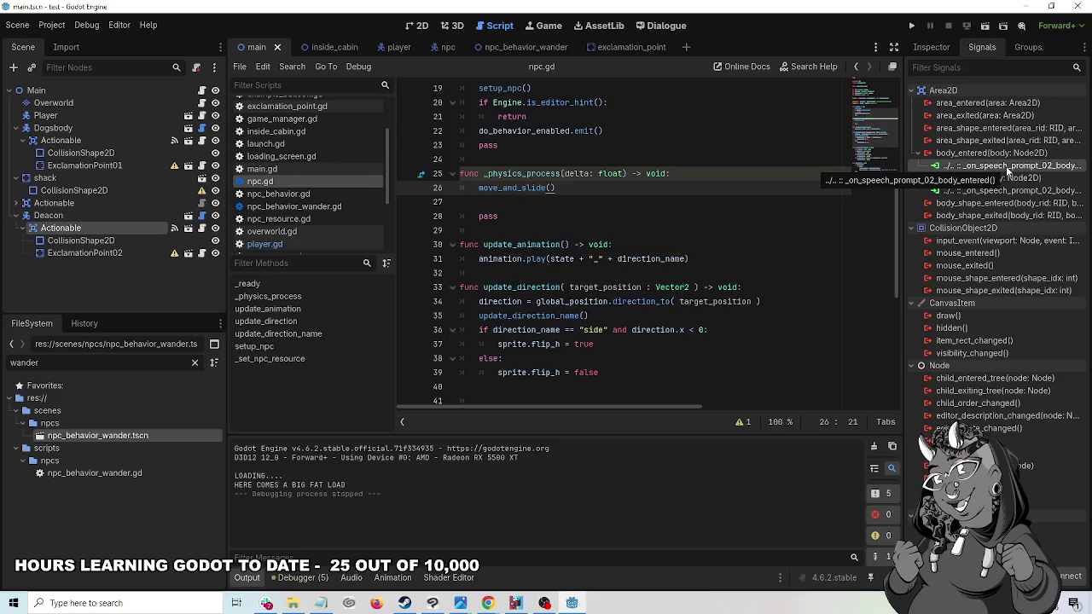
scroll(820, 305, down, 7)
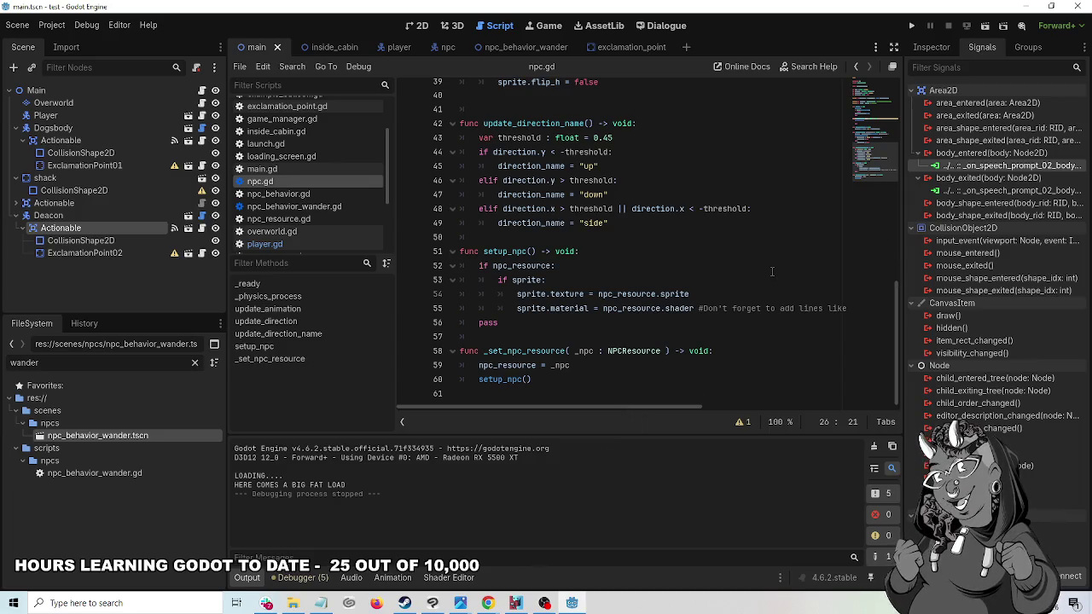
key(ctrl+shift+f)
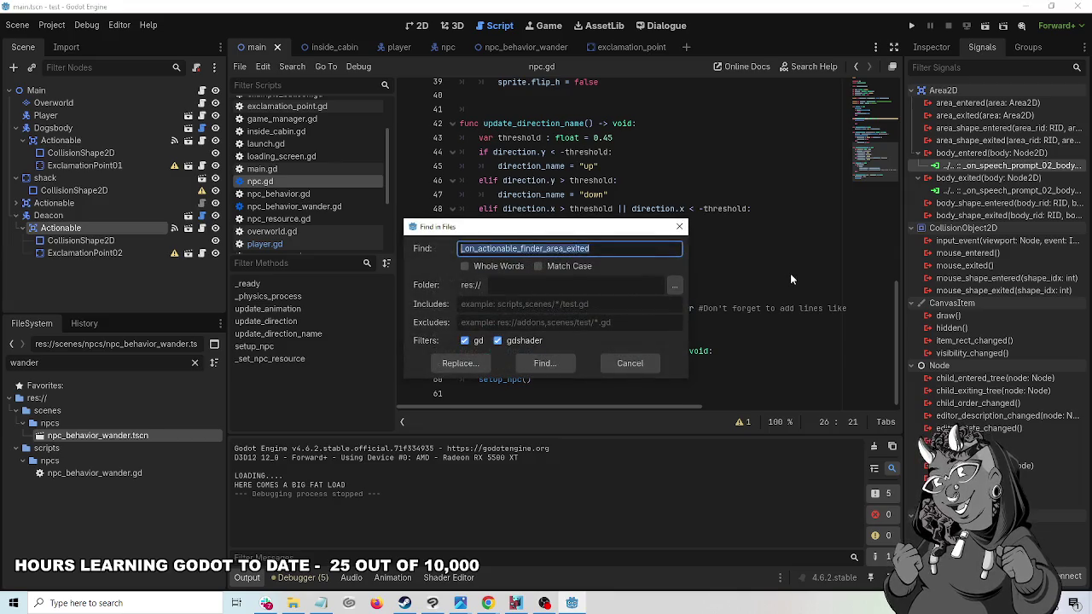
- Search all project files in res:// for _on_speech_prompt
click(510, 251)
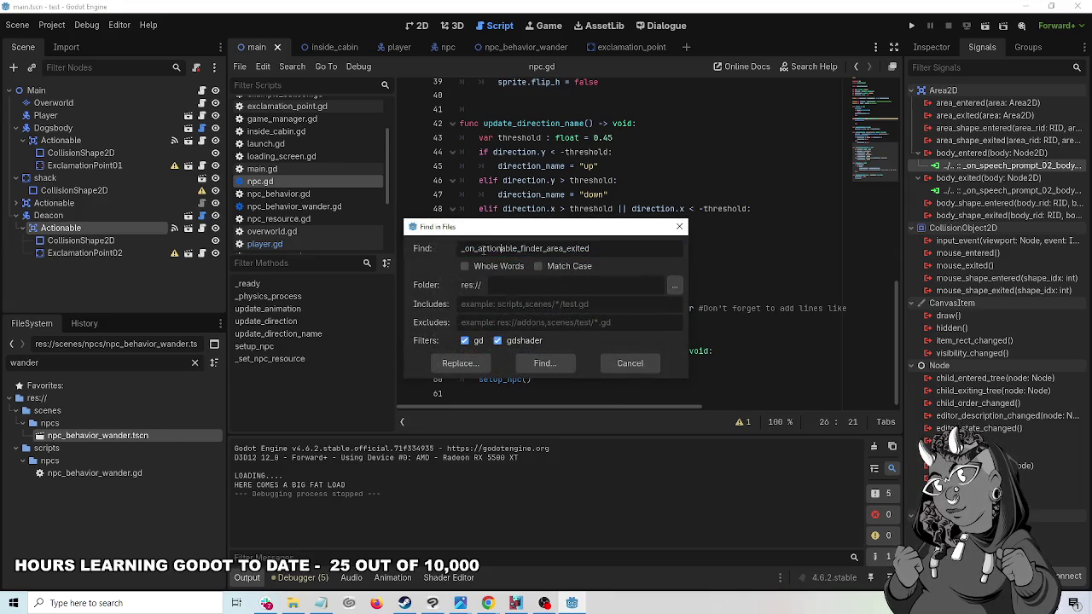
key(ctrl+a)
text(_on_spe)
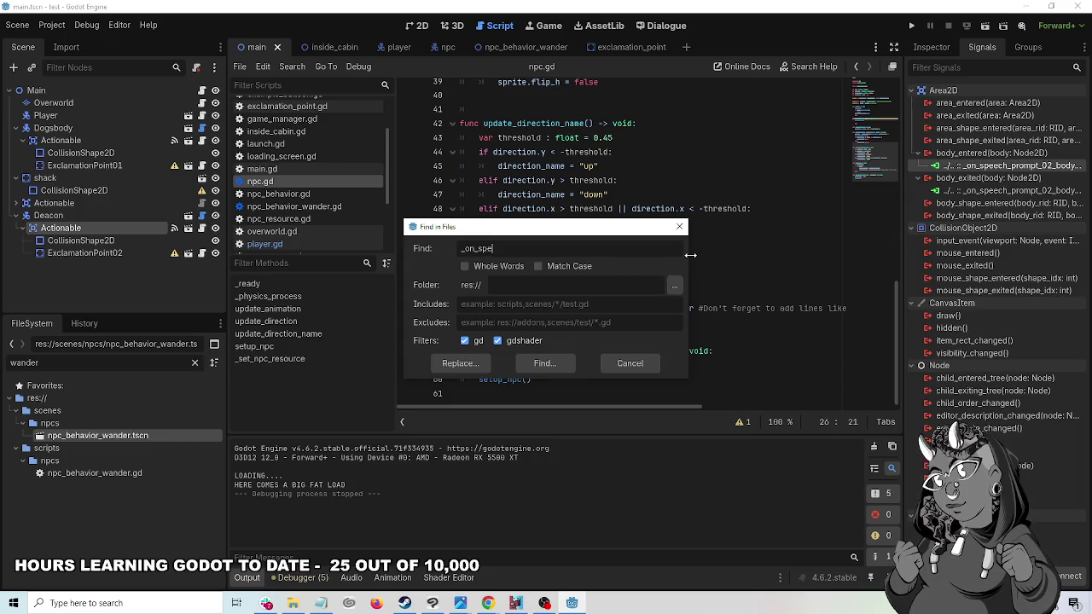
text(ech_)
text(rompt)
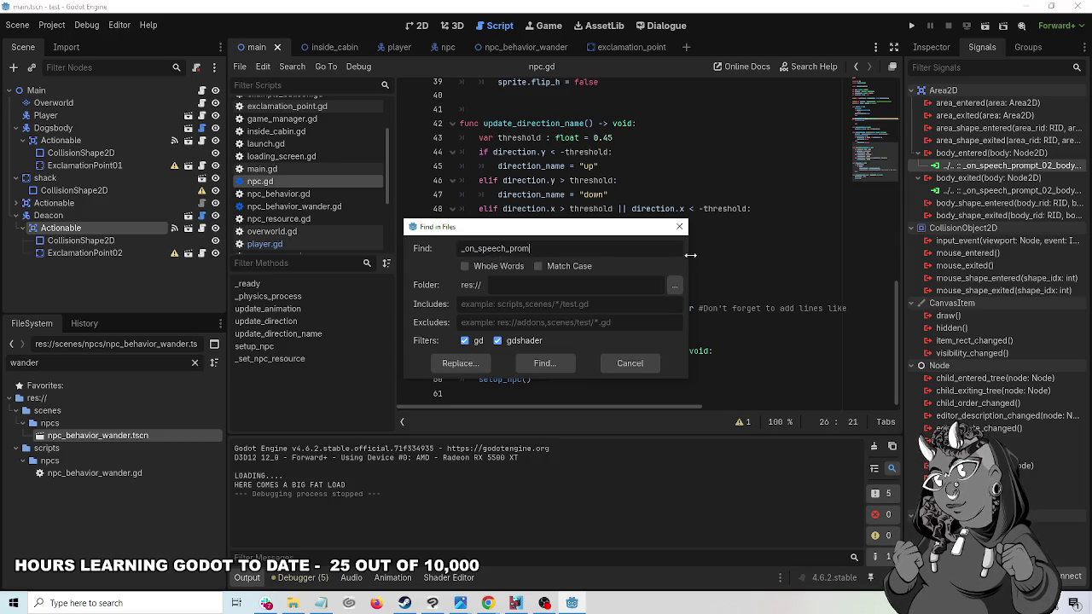
click(547, 362)
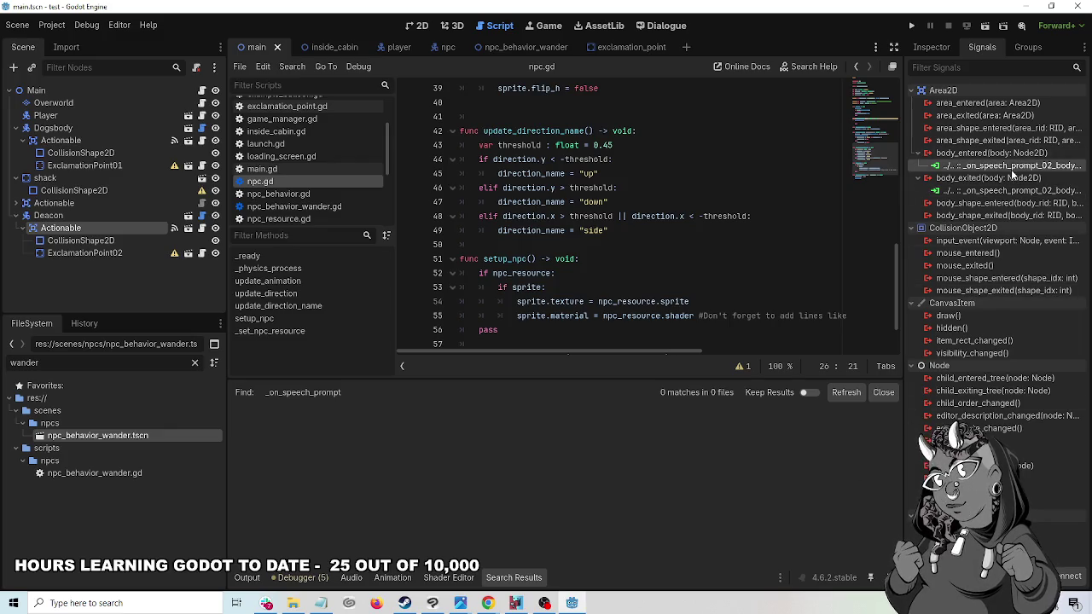
right_click(1013, 167)
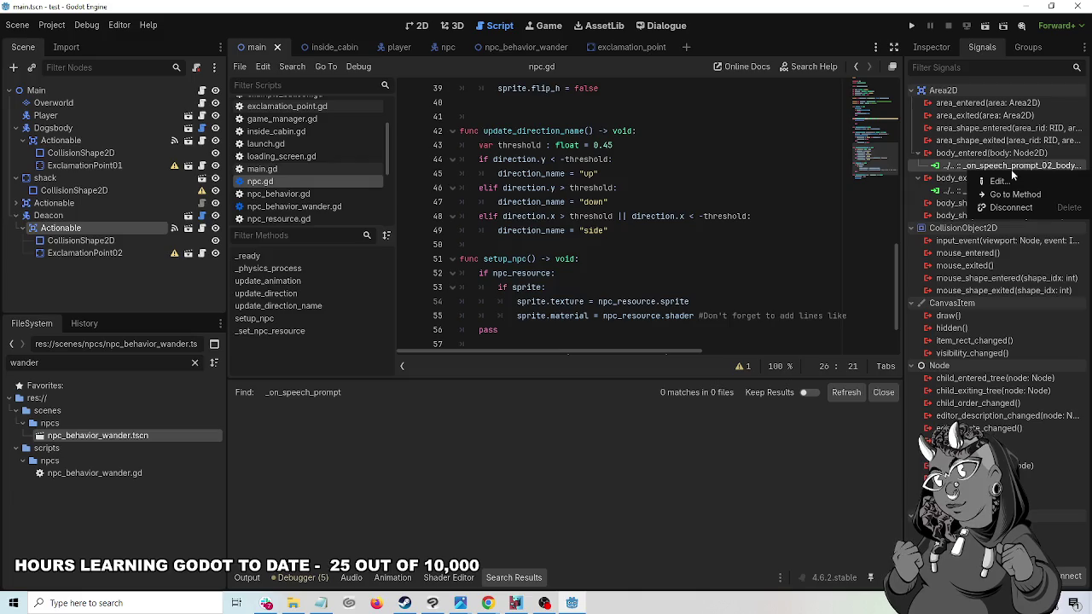
key(Escape)
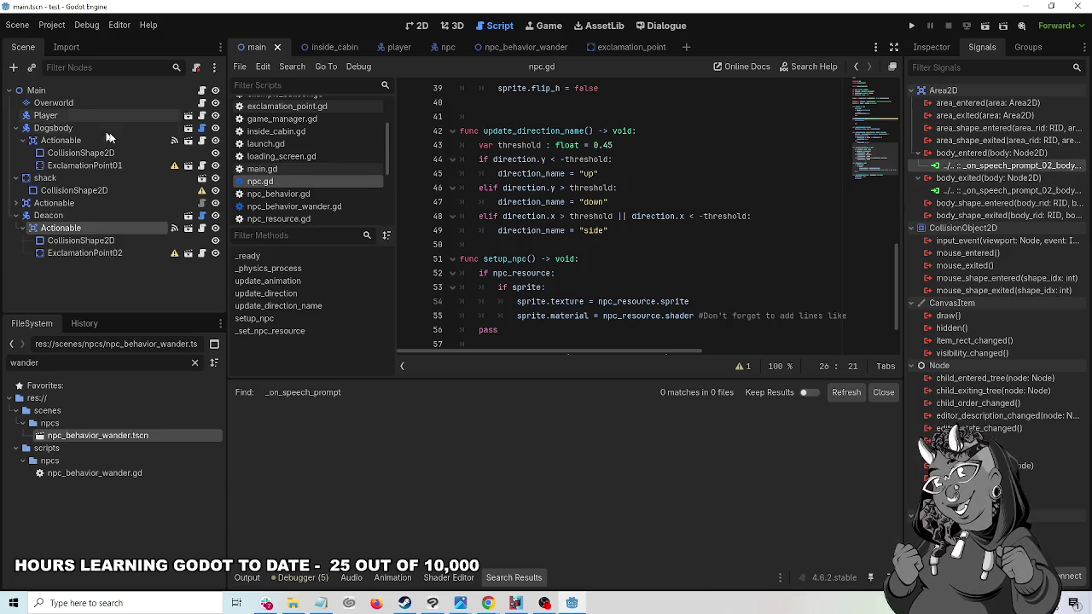
click(136, 140)
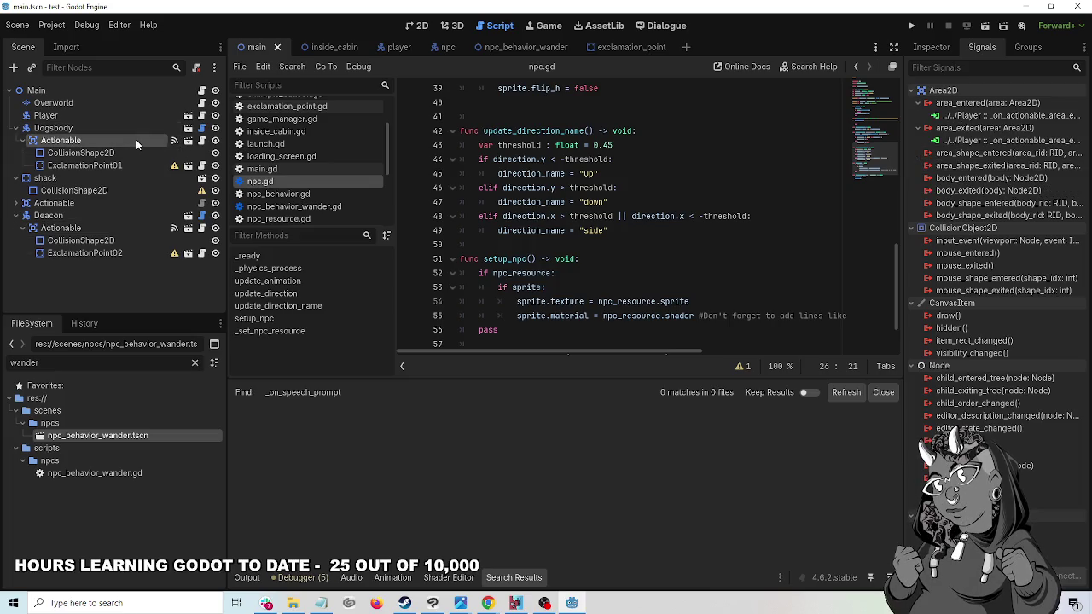
right_click(1014, 114)
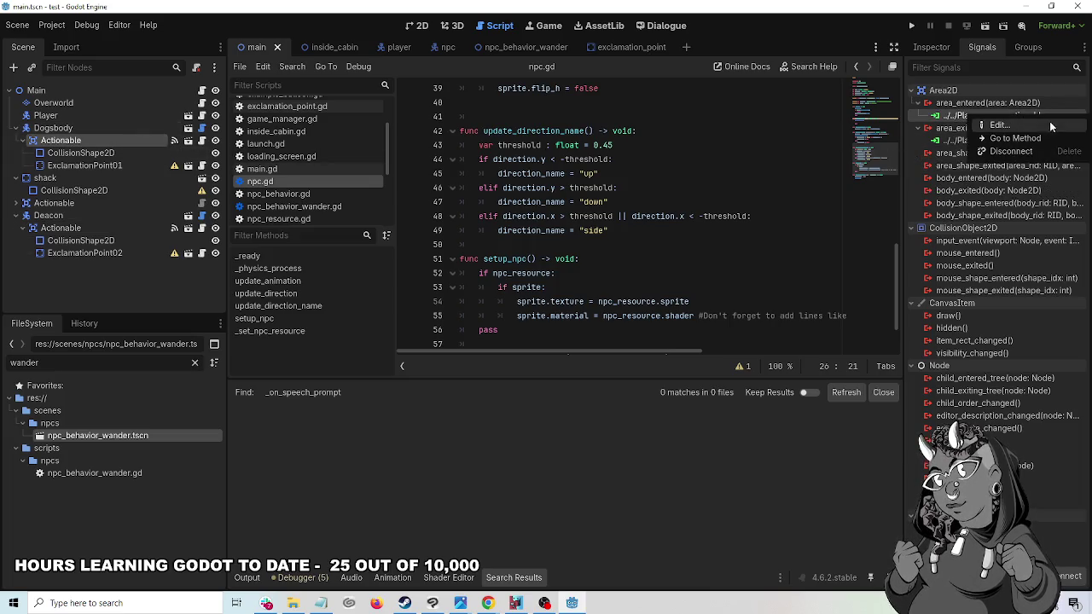
key(Escape)
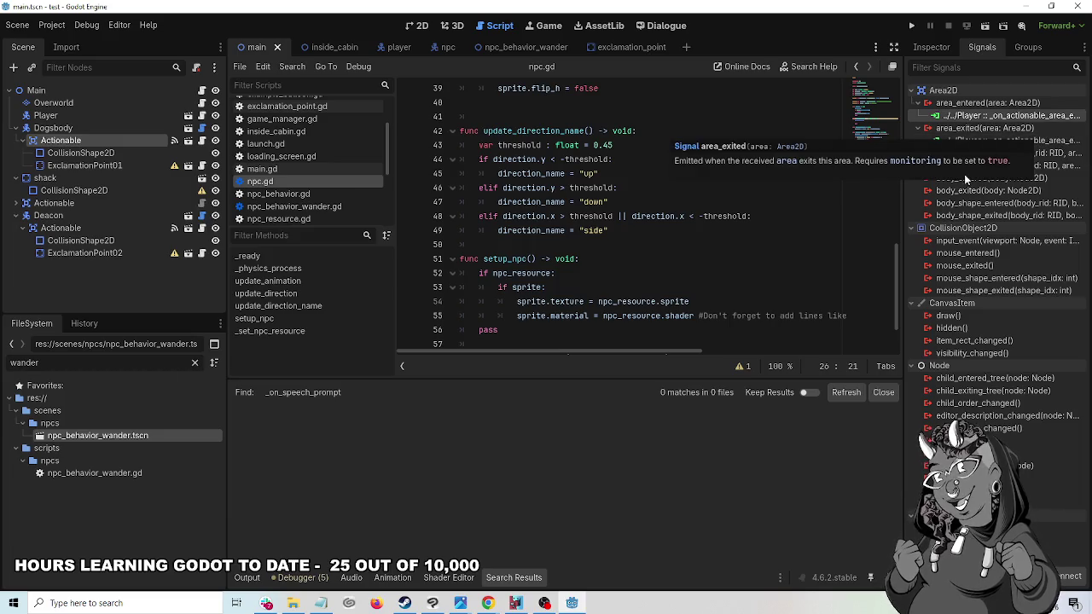
right_click(987, 119)
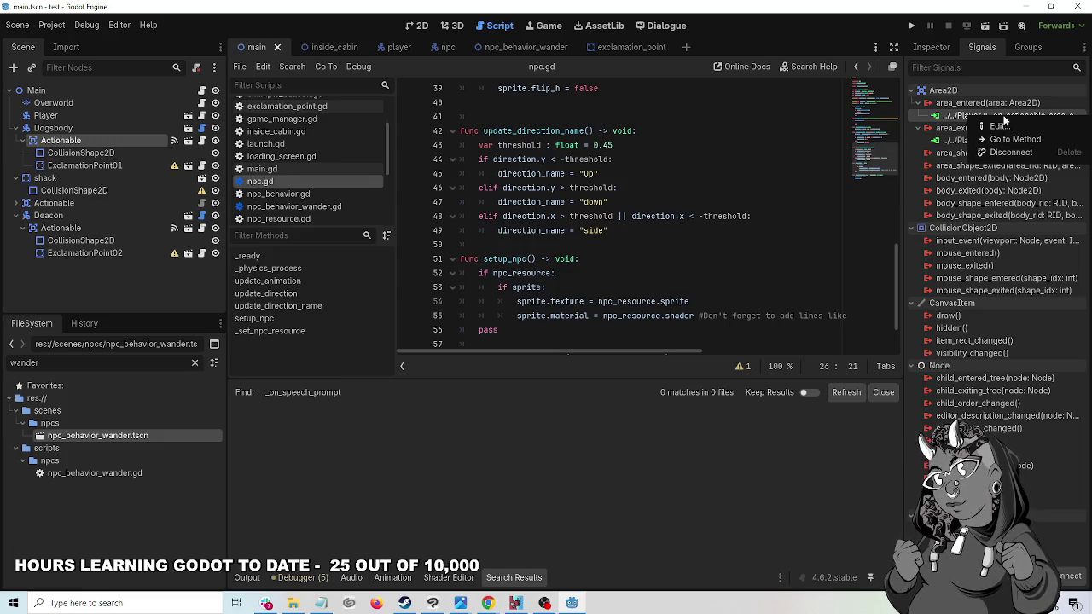
click(1000, 126)
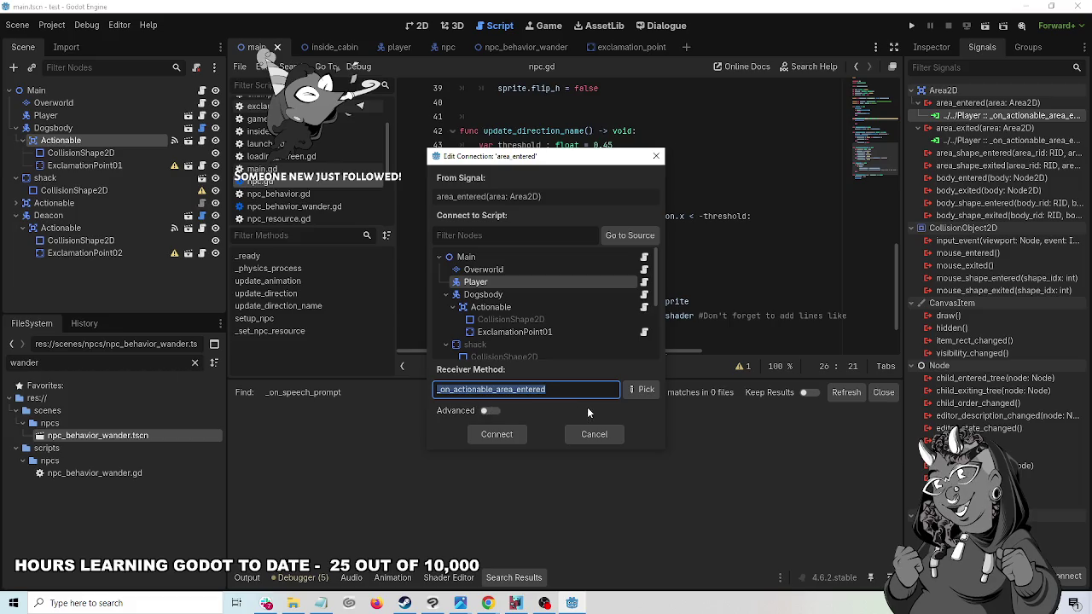
click(658, 156)
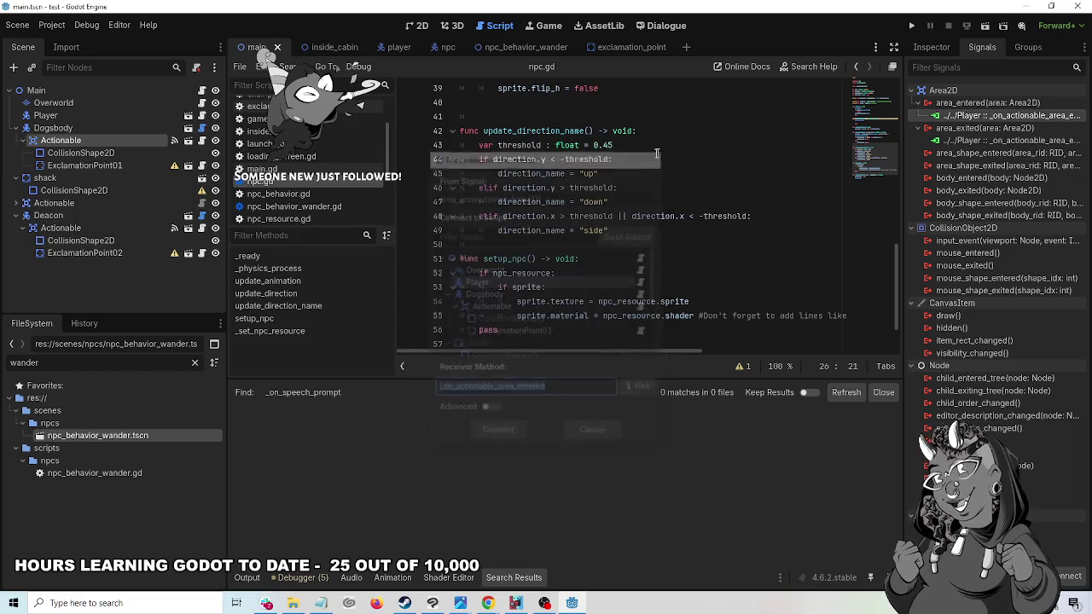
click(139, 228)
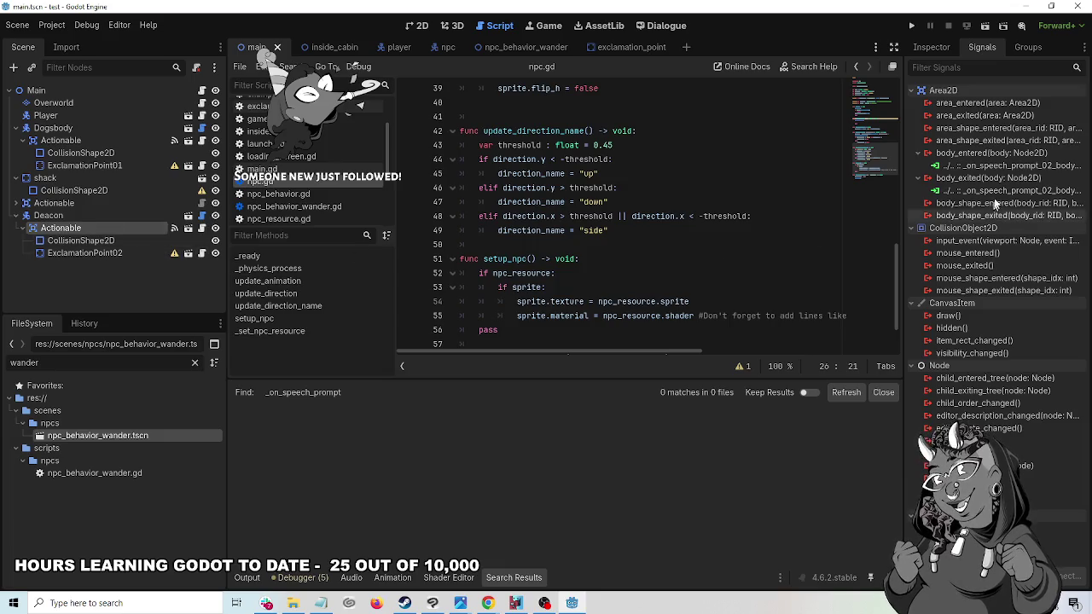
right_click(1033, 165)
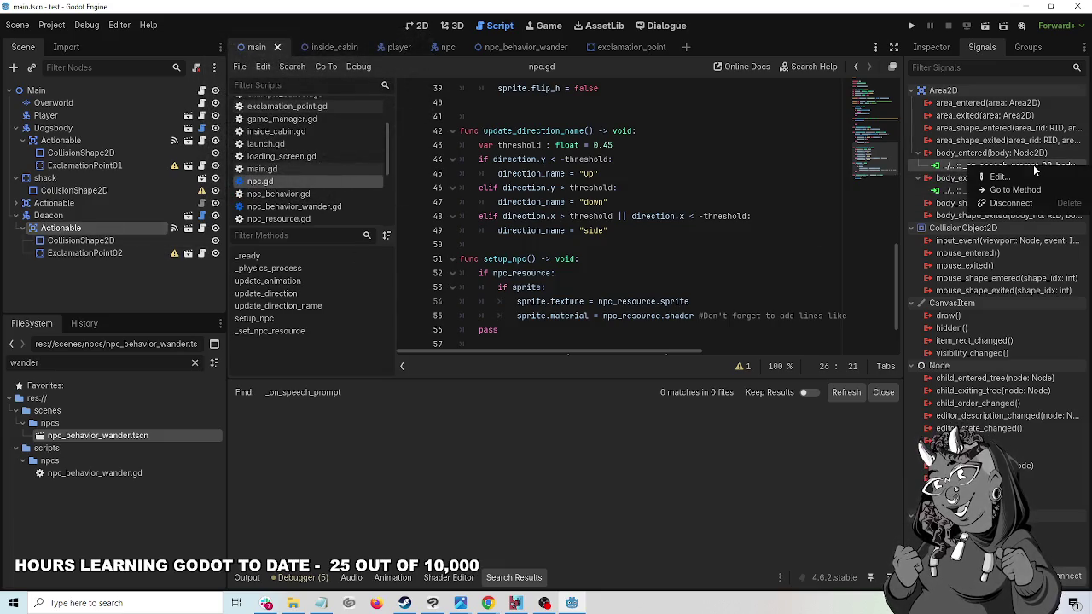
click(994, 176)
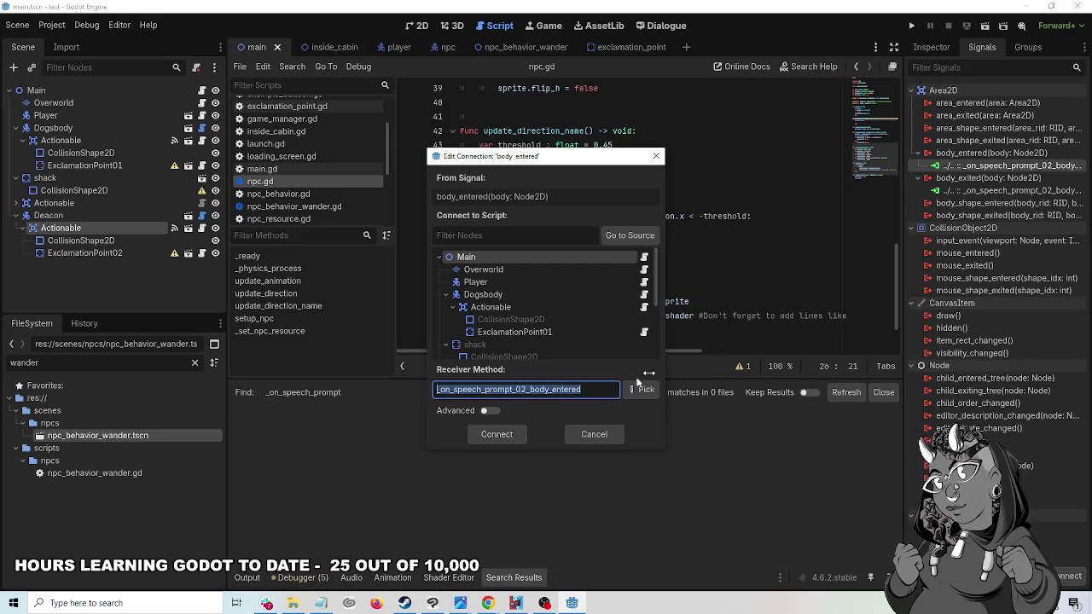
scroll(544, 311, down, 2)
scroll(543, 311, up, 2)
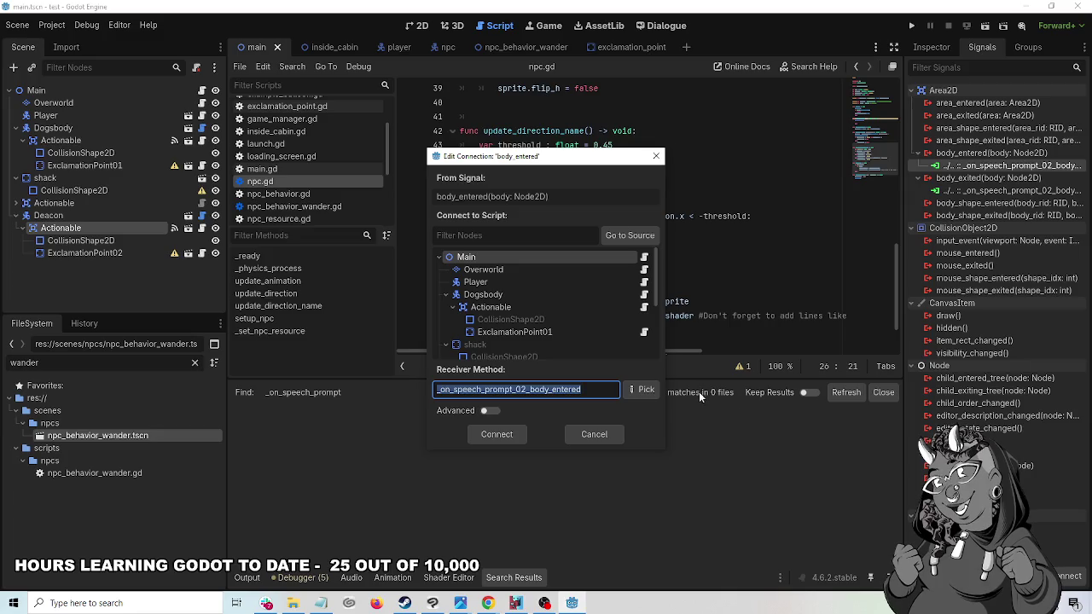
click(594, 435)
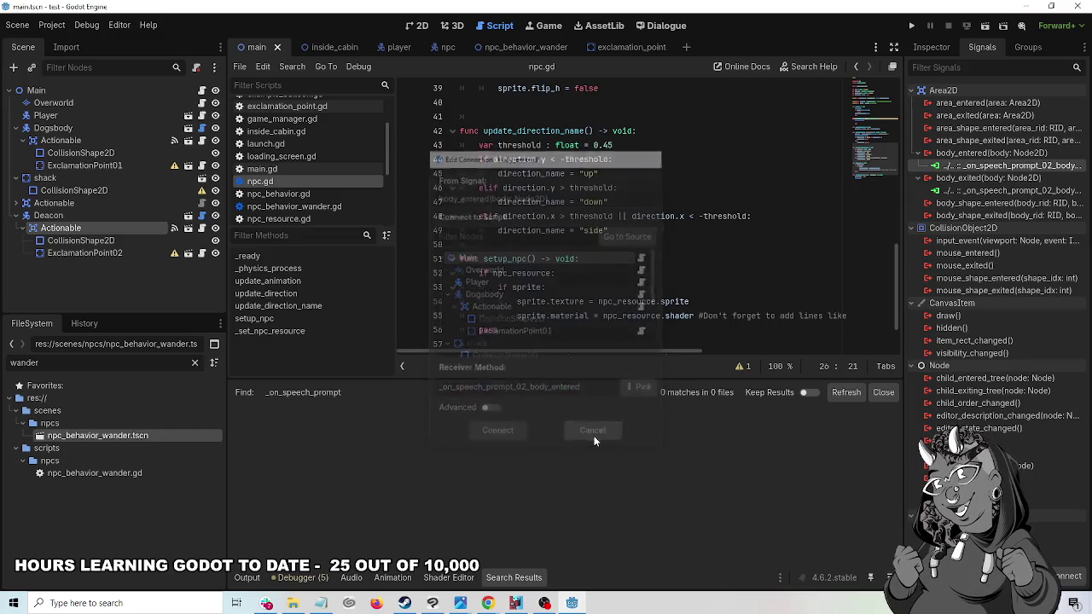
scroll(335, 162, down, 3)
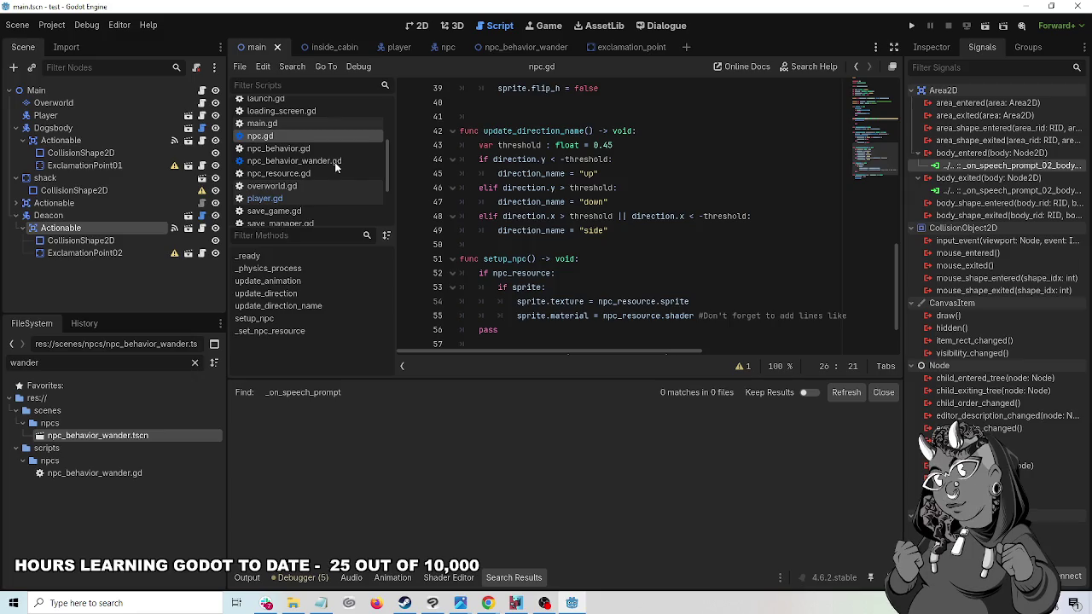
scroll(334, 162, up, 3)
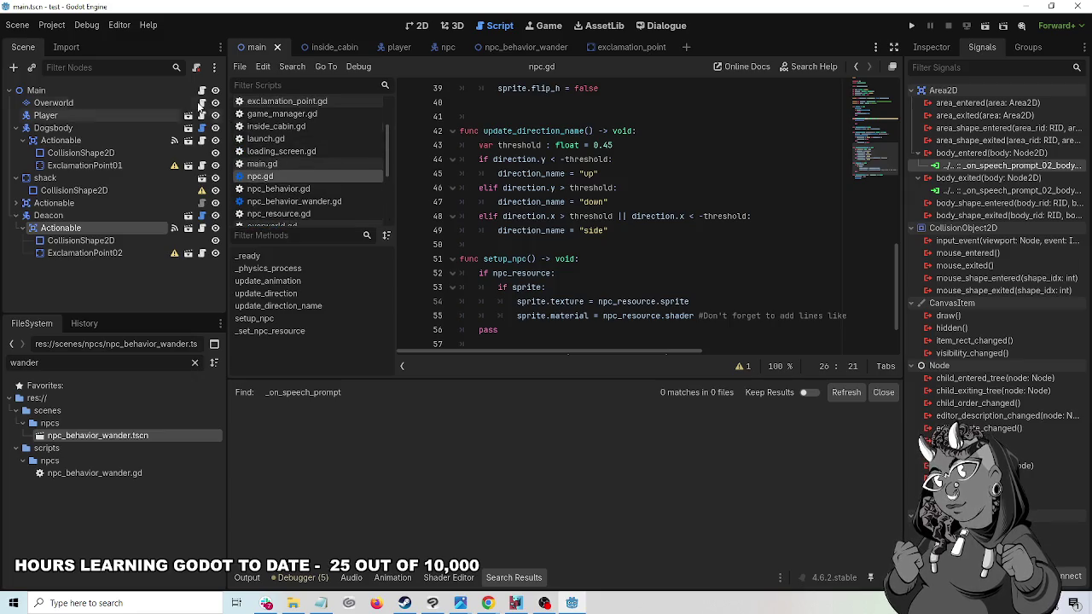
- Open main.gd and compare Dogsbody's and the Deacon's Actionable areas
click(309, 165)
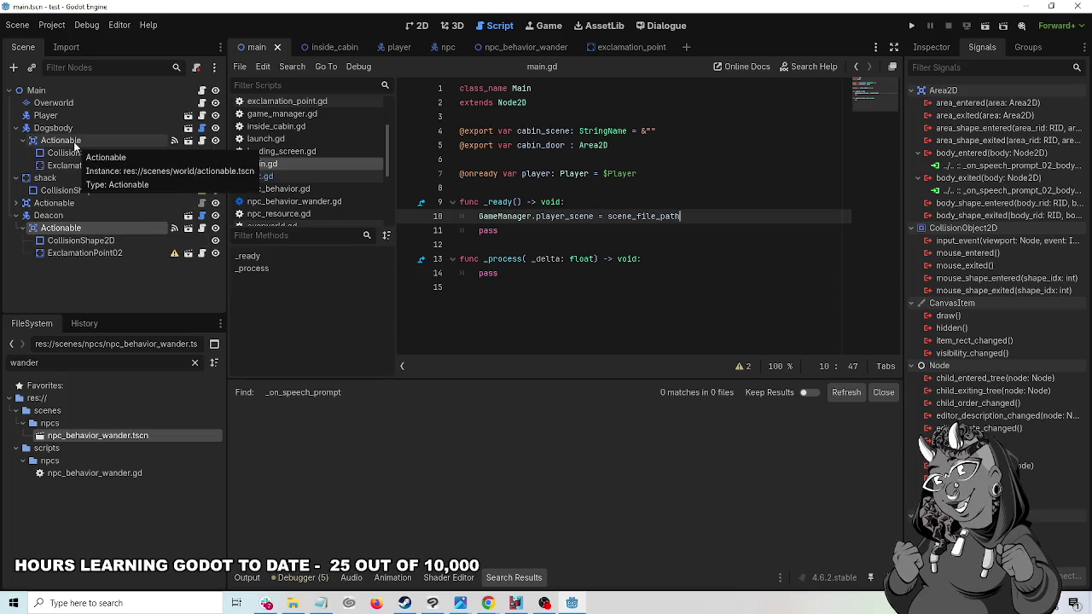
click(174, 143)
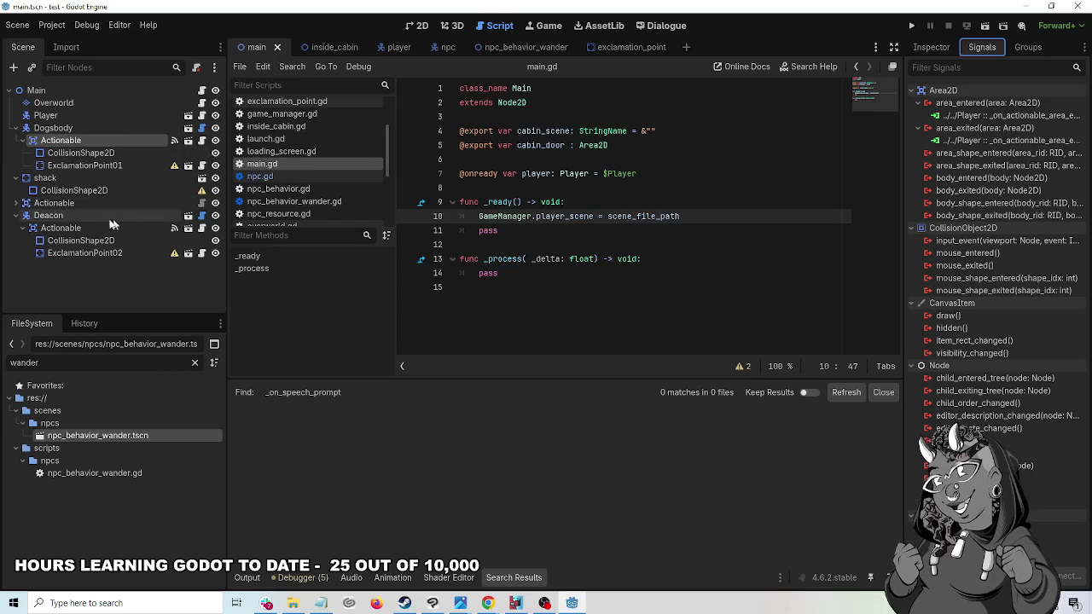
click(172, 228)
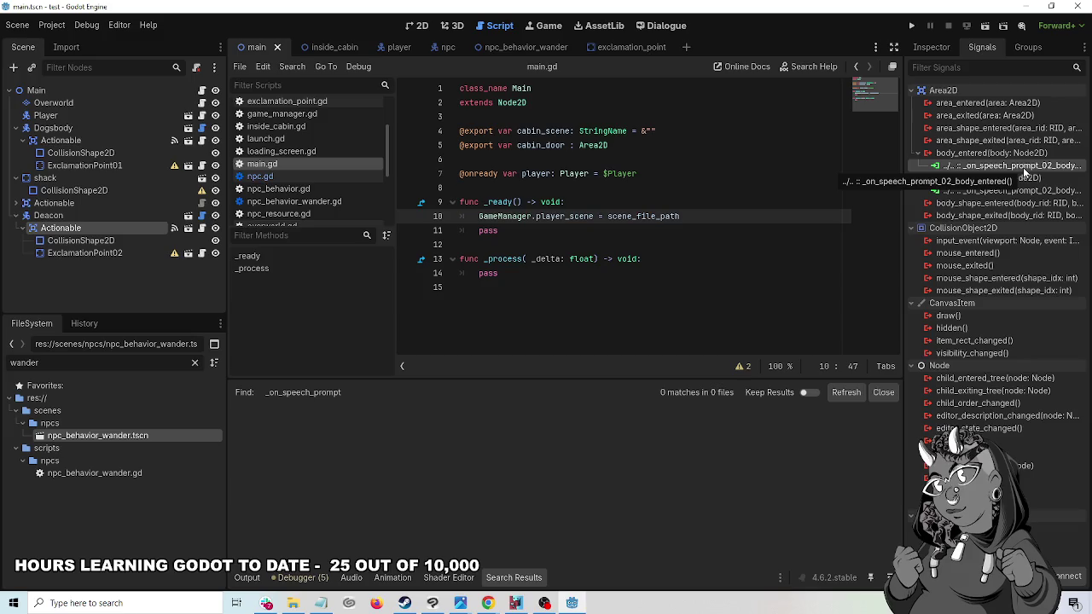
- Inspect the Deacon's body_entered connection settings without changes, then view the graham dialogue
right_click(1024, 168)
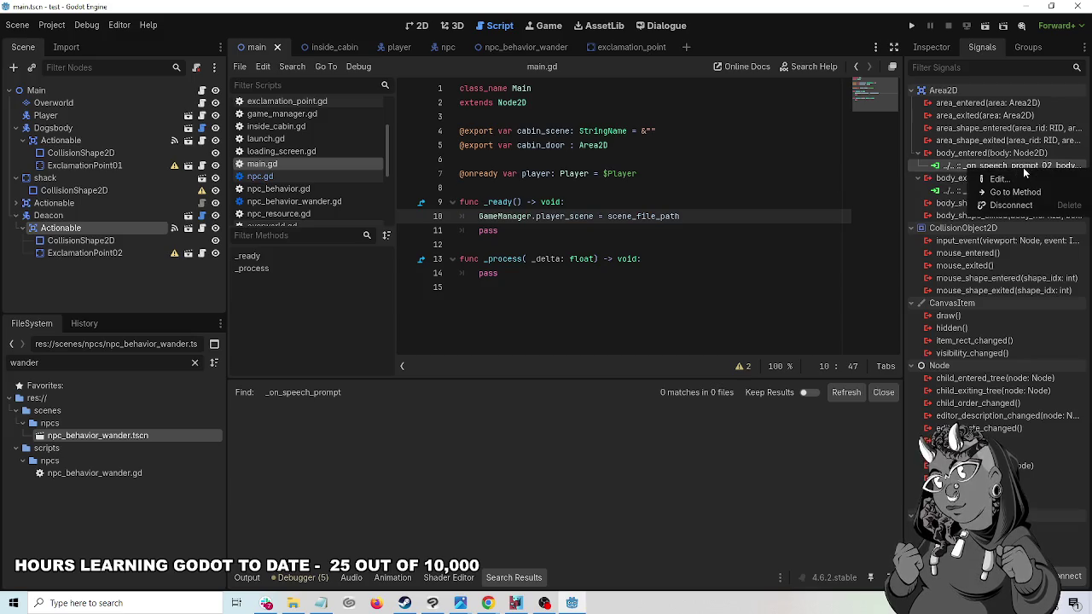
click(1013, 175)
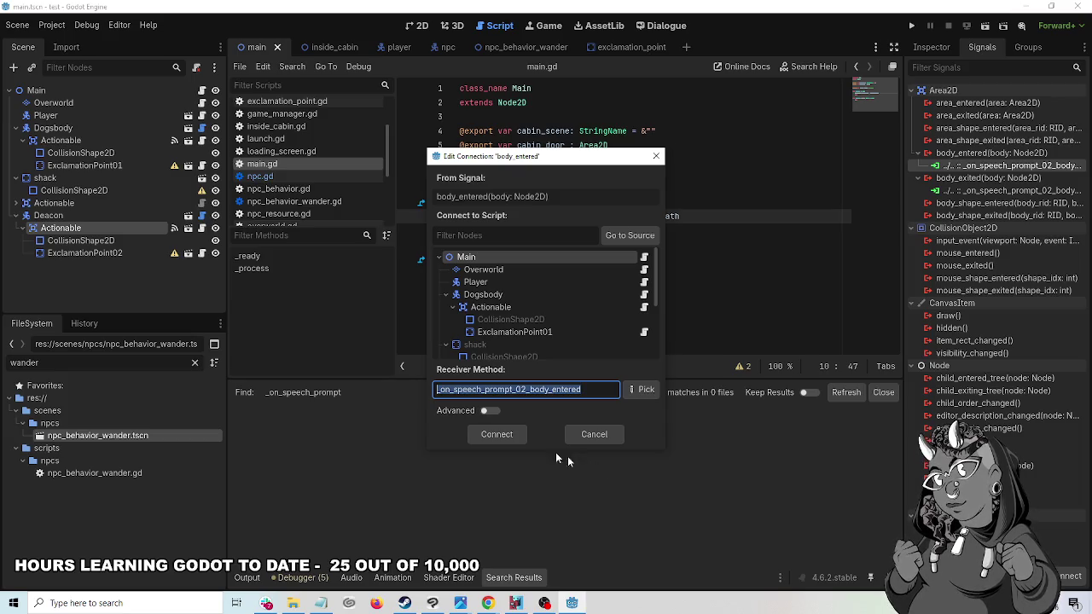
click(585, 435)
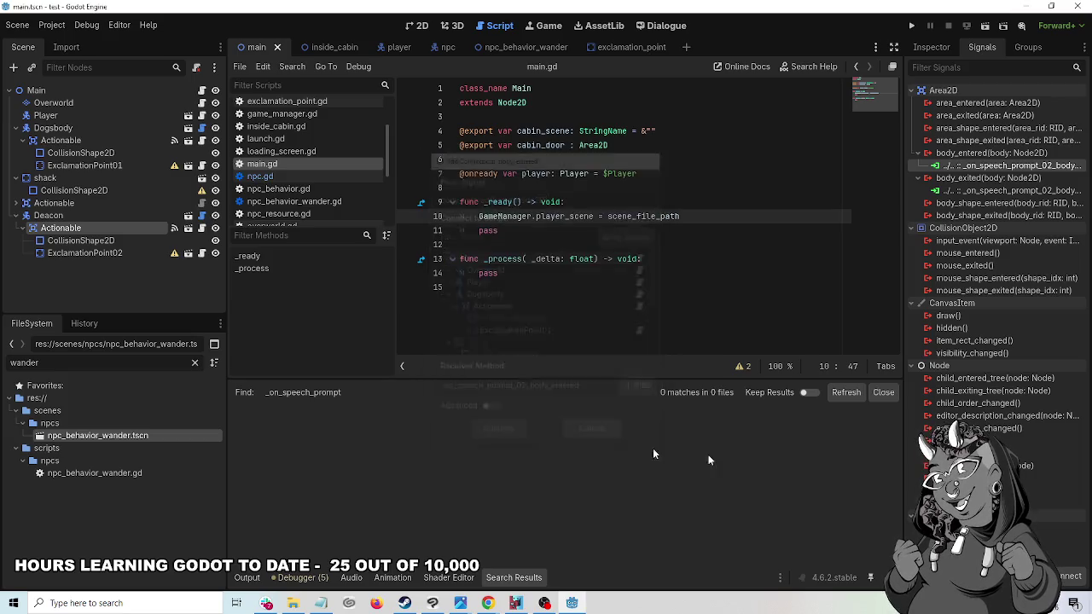
right_click(983, 167)
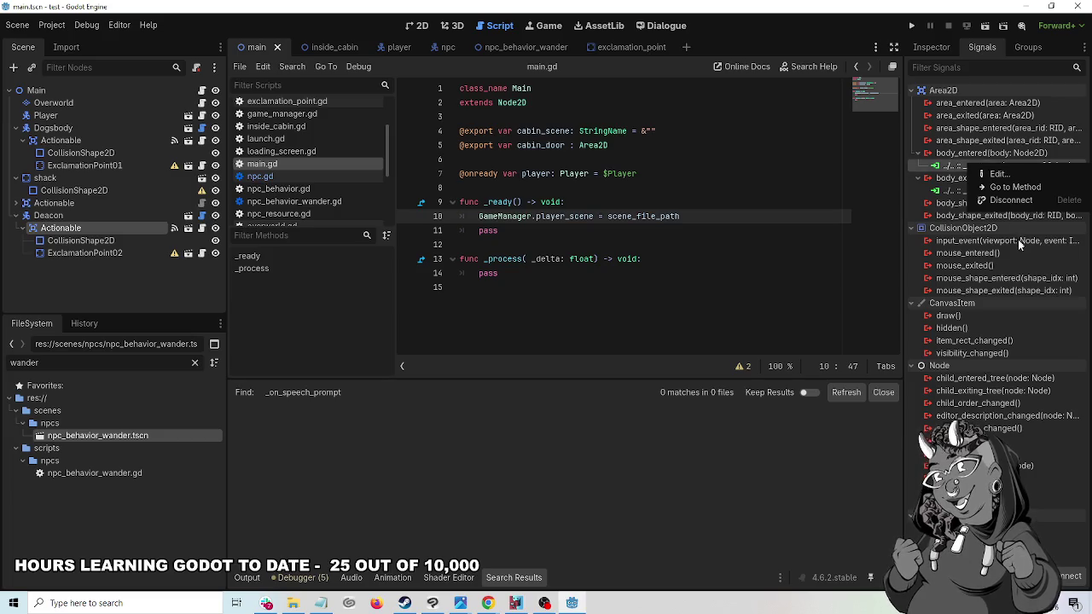
click(737, 16)
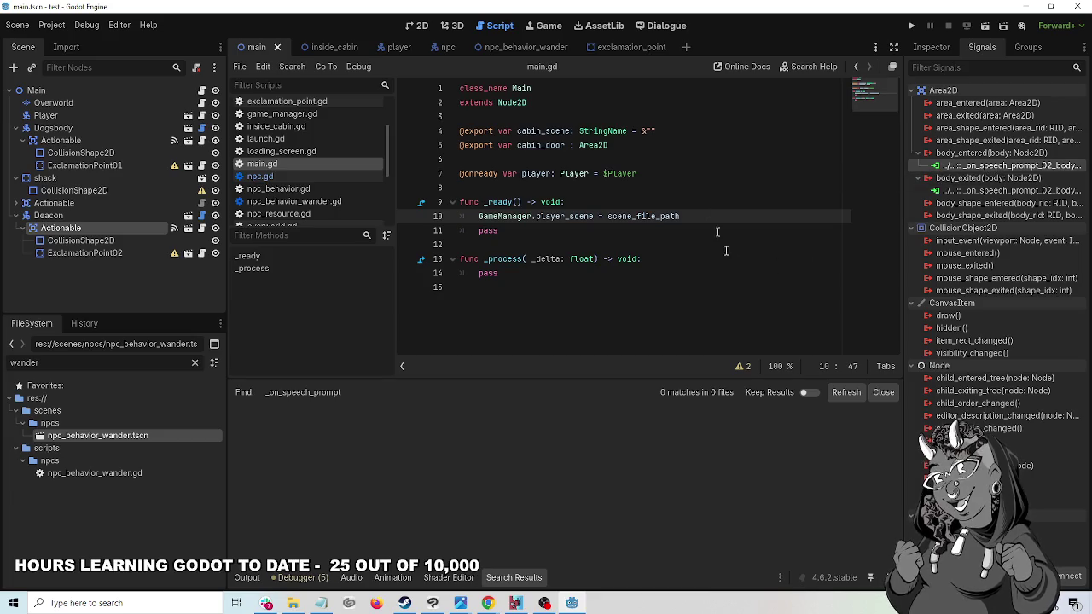
click(657, 26)
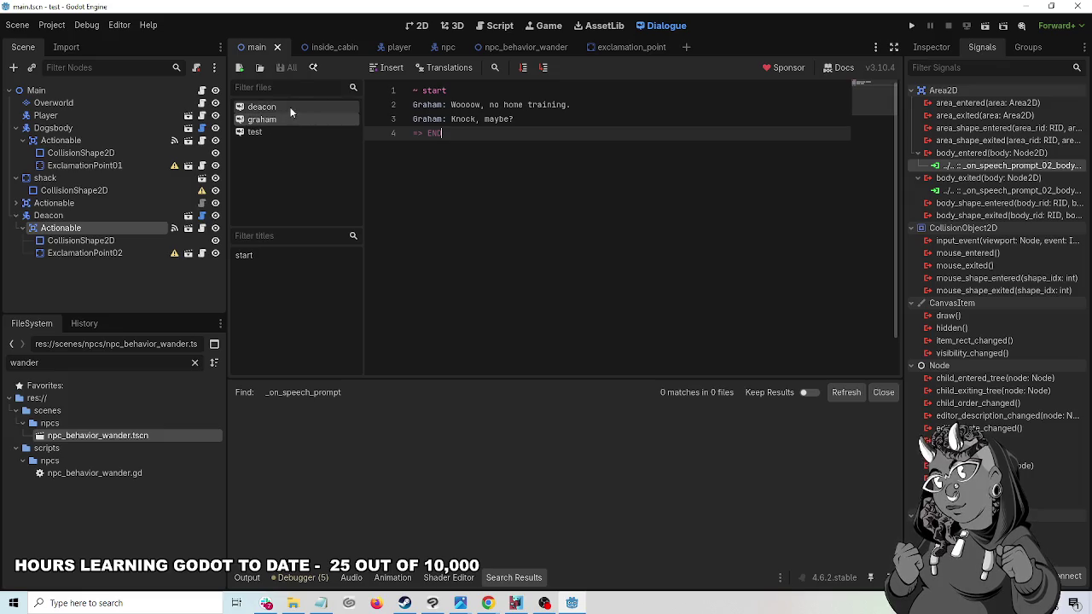
- Open the test dialogue file and scroll to its top
click(255, 132)
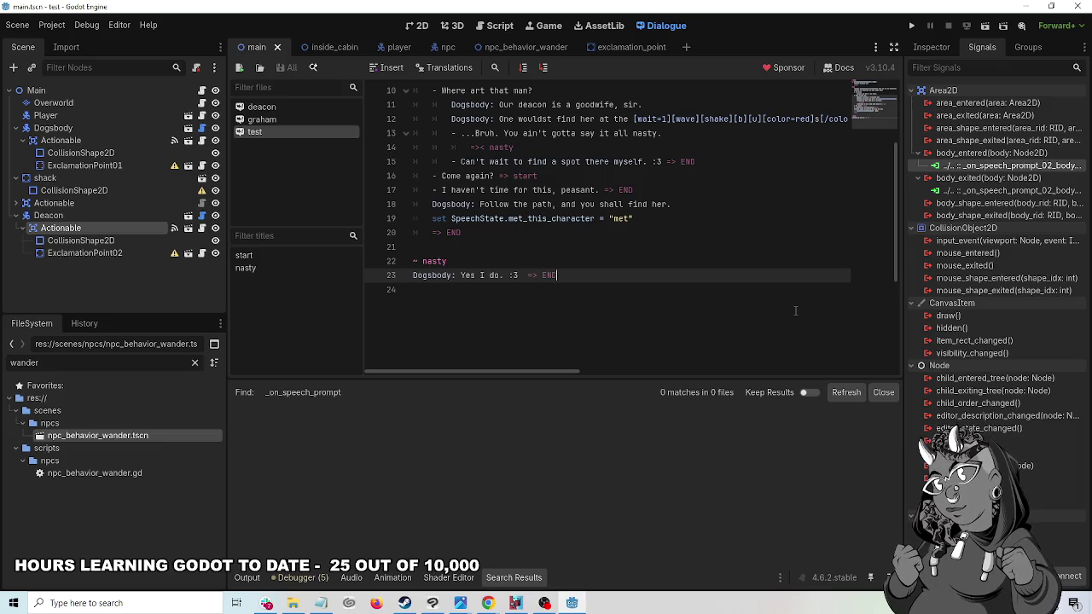
scroll(795, 311, up, 3)
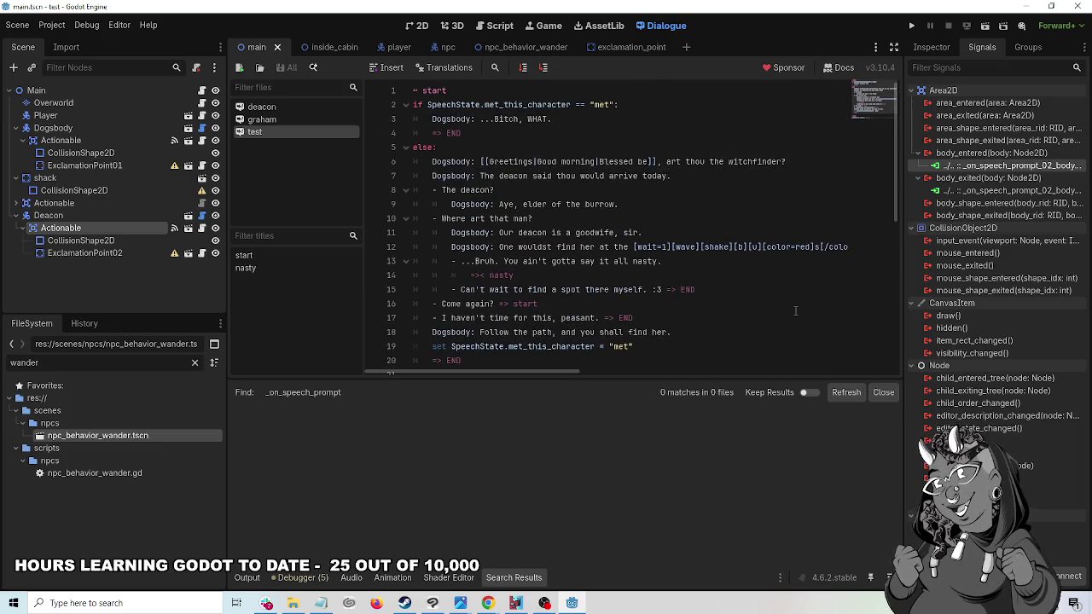
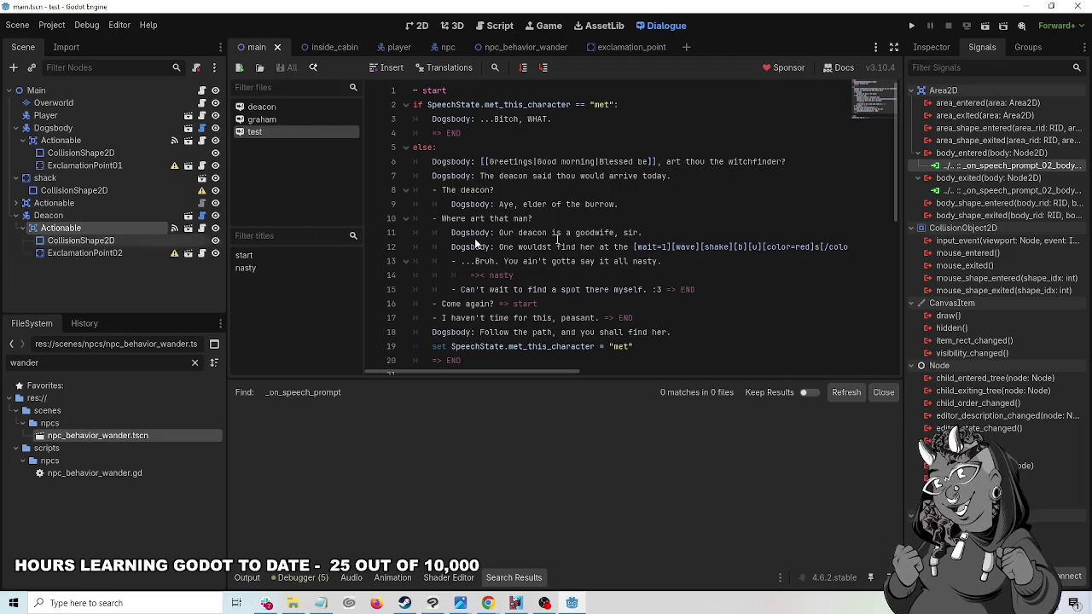
- Disconnect Deacon's Actionable body_entered and body_exited connections, then run the project
right_click(992, 167)
click(1011, 201)
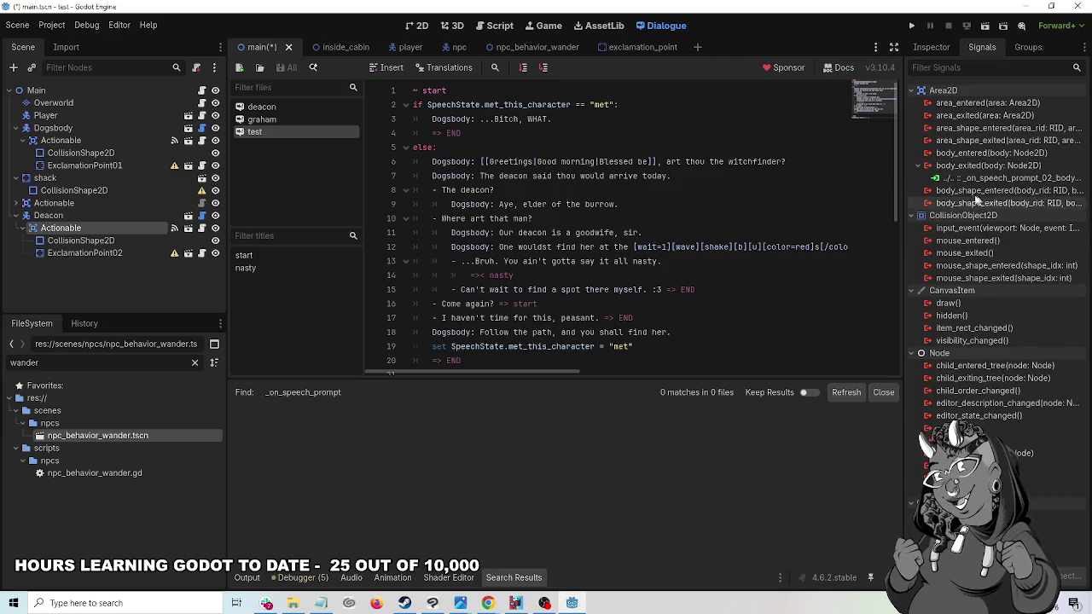
right_click(971, 179)
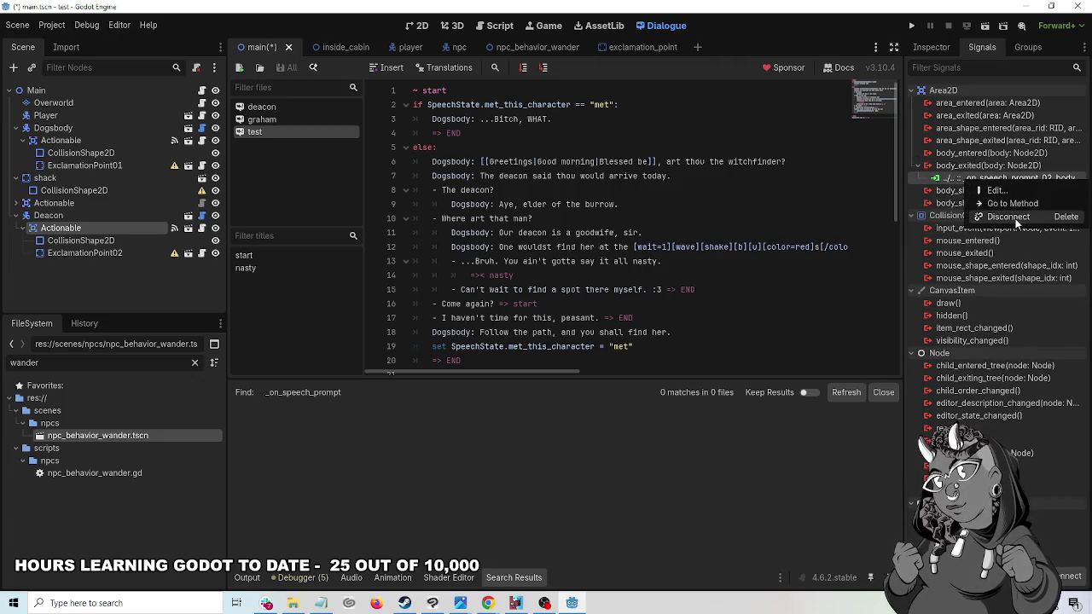
click(1015, 219)
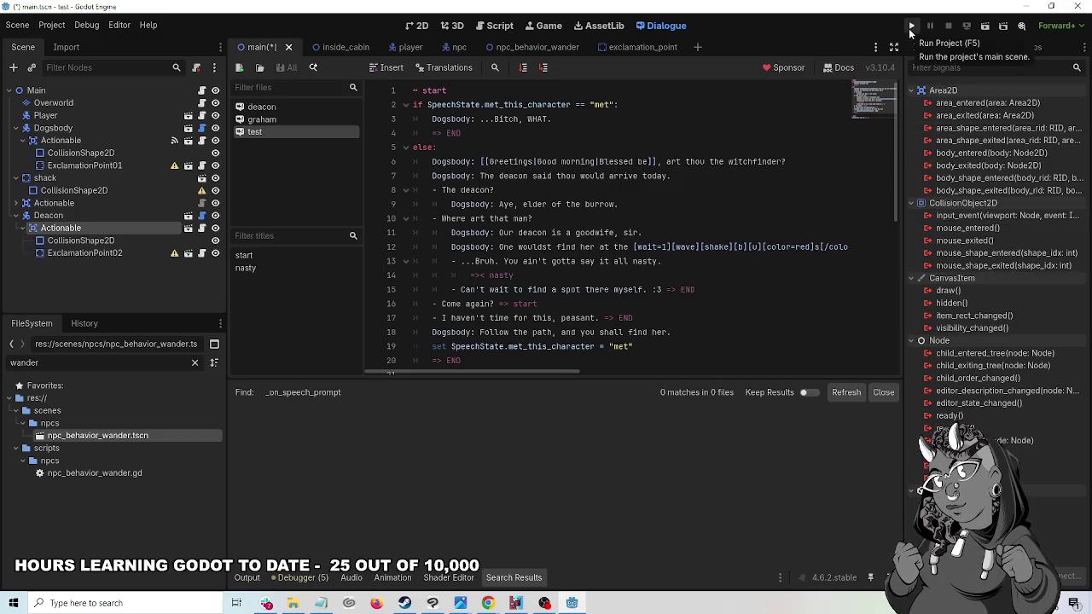
click(910, 28)
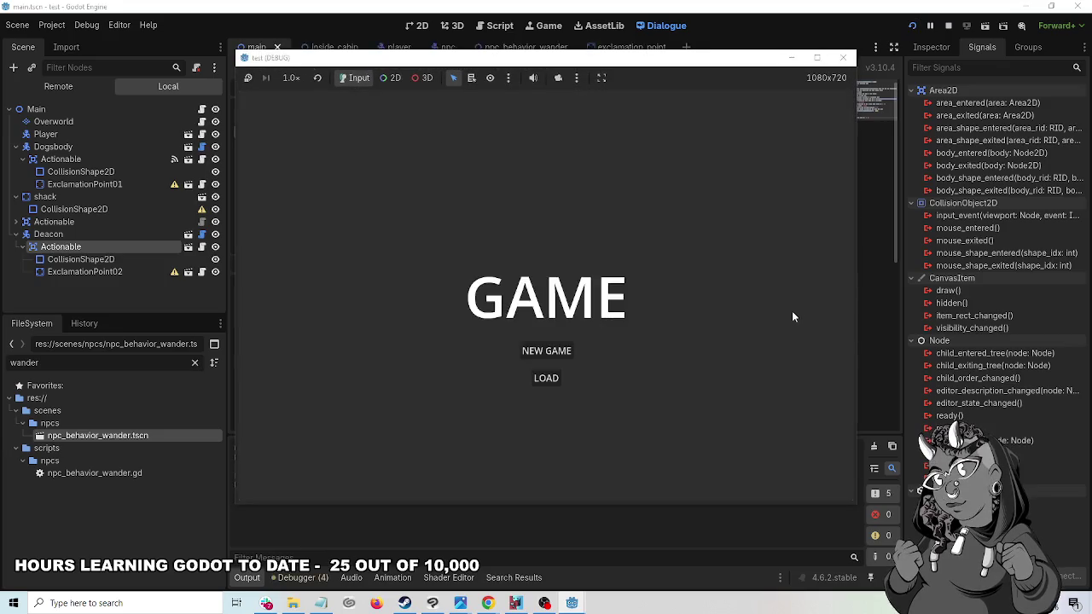
- Start a new game, answer Dogsbody 'I haven't time for this, peasant.', then talk to the Deacon
click(547, 351)
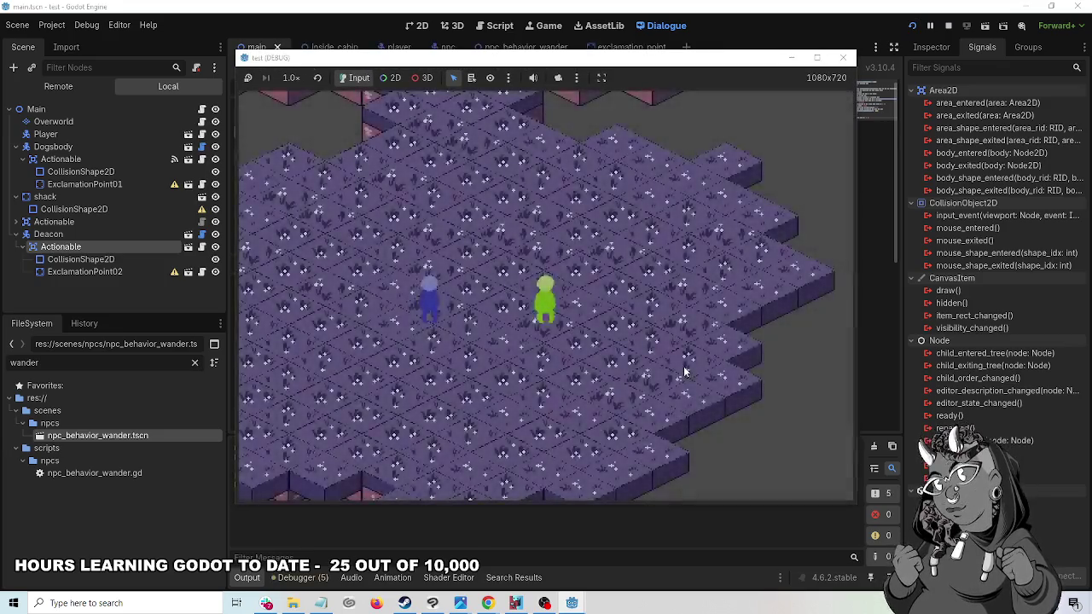
key(Left)
key(space)
key(space)
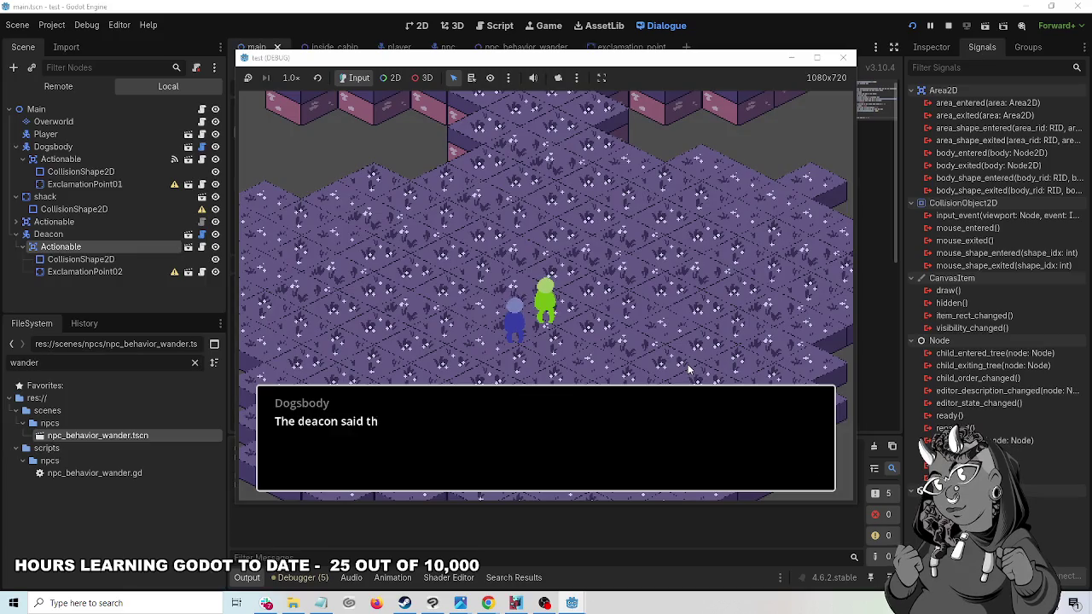
click(585, 327)
key(Down)
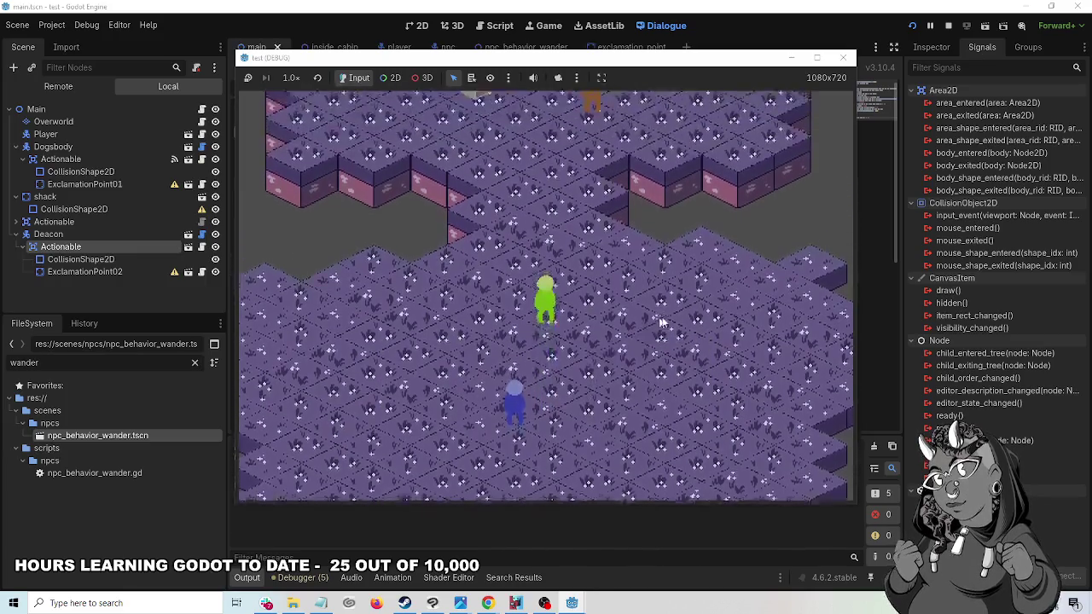
key(Up)
key(space)
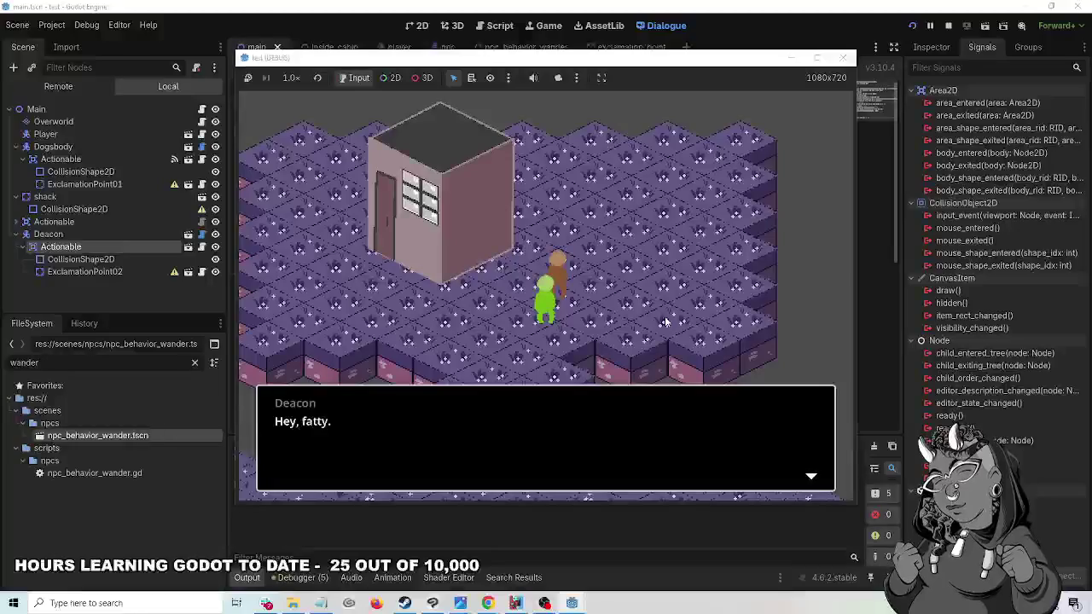
key(space)
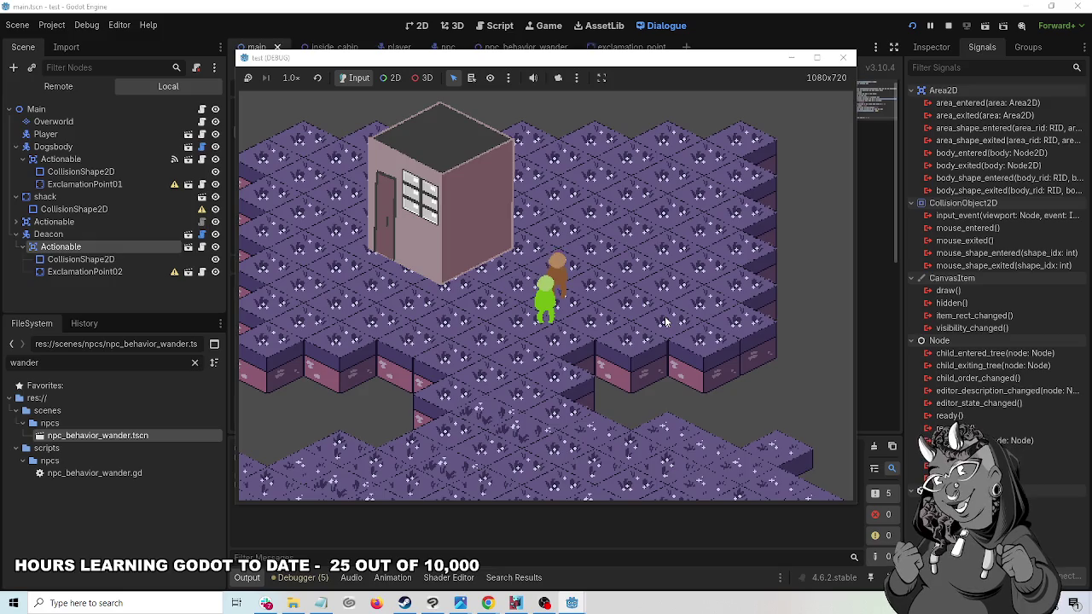
- Walk up to both wandering NPCs and run through Dogsbody's and the Deacon's dialogue again
key(Down)
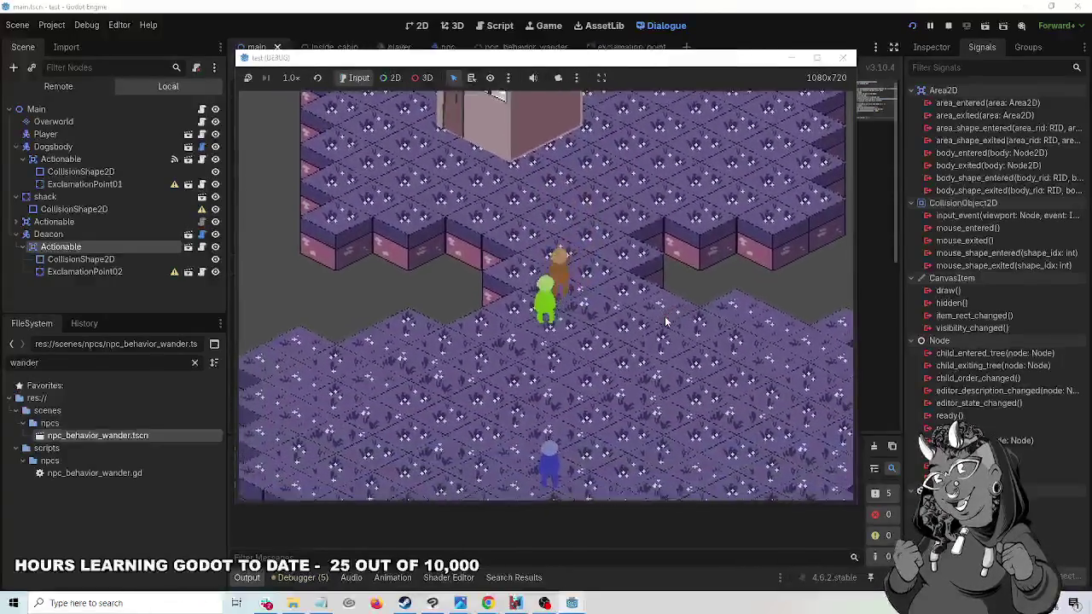
key(Right)
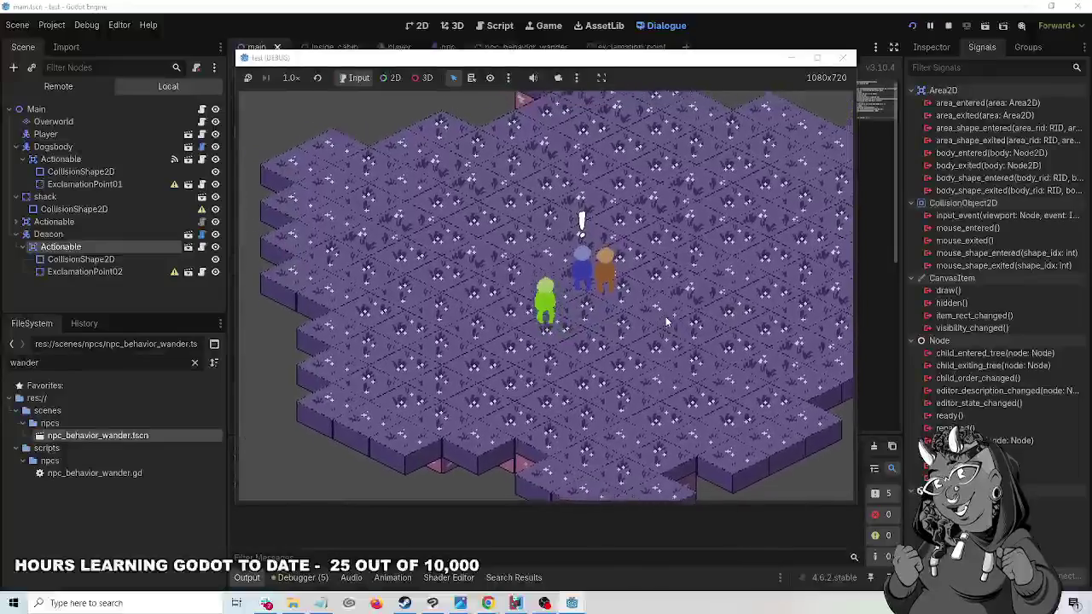
key(Left)
key(Right)
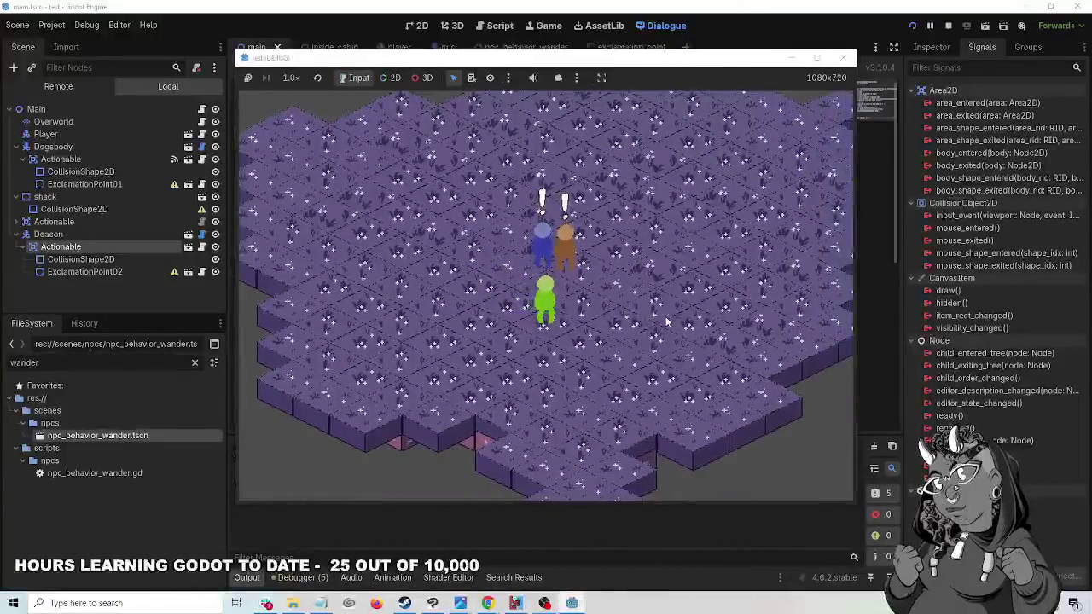
key(space)
key(space)
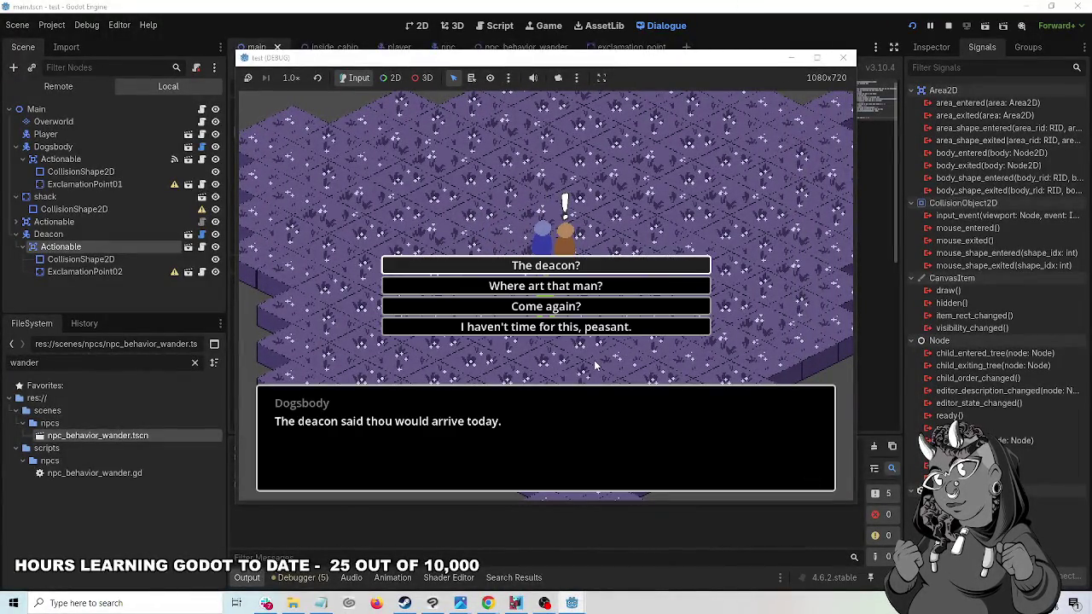
key(space)
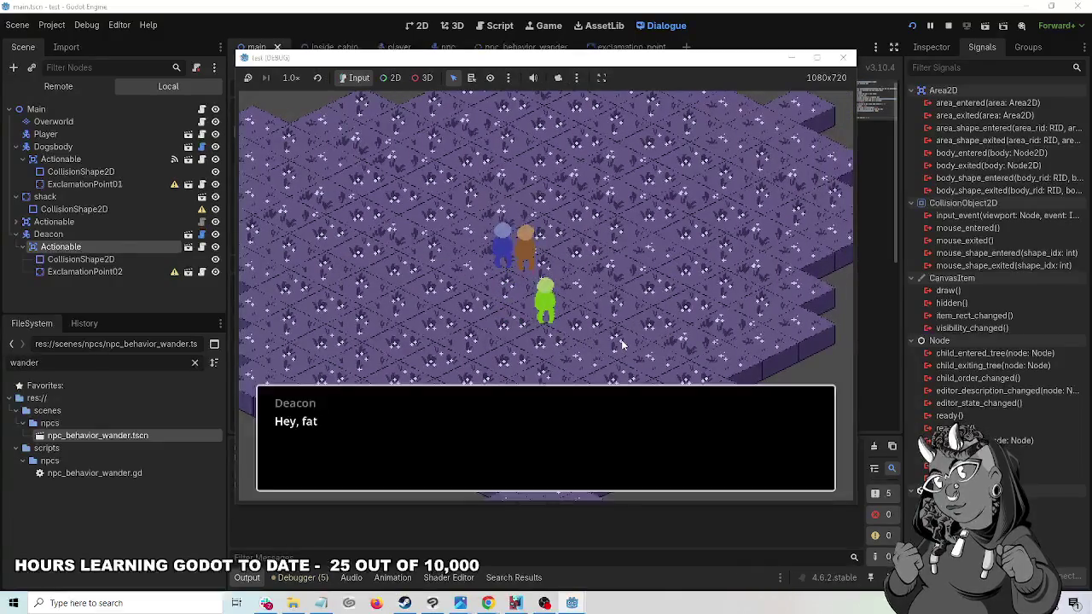
key(space)
key(Up)
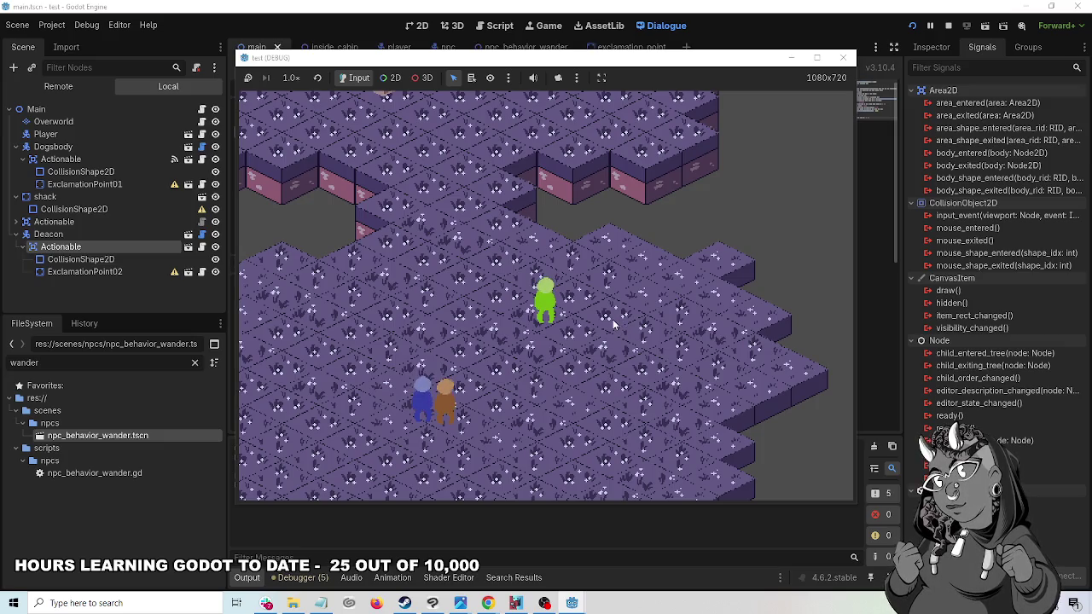
- Walk the player around the map, then close the game window
key(Down)
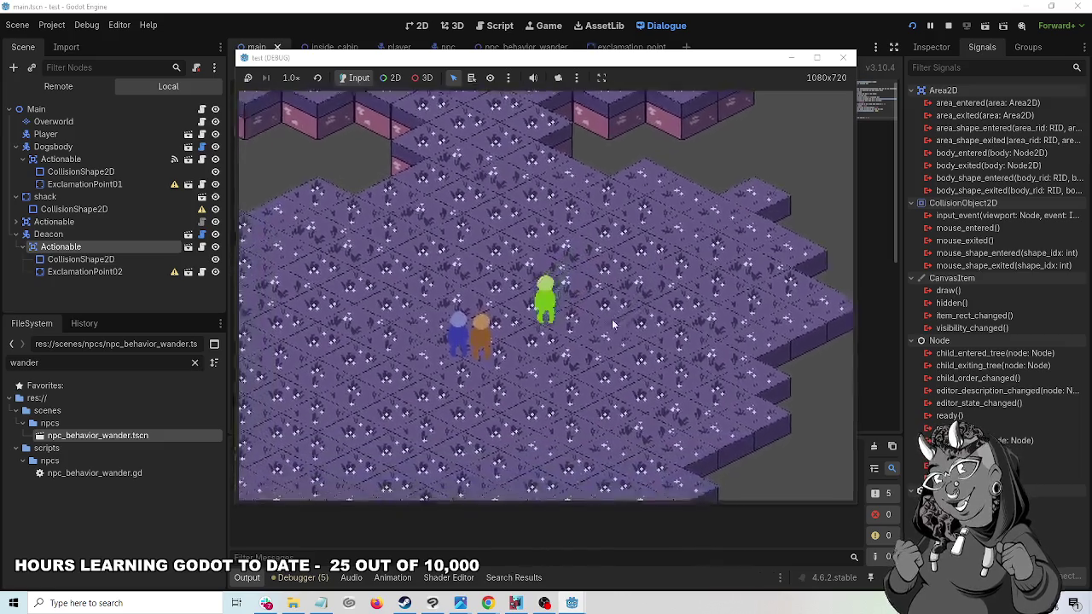
key(Left)
key(Right)
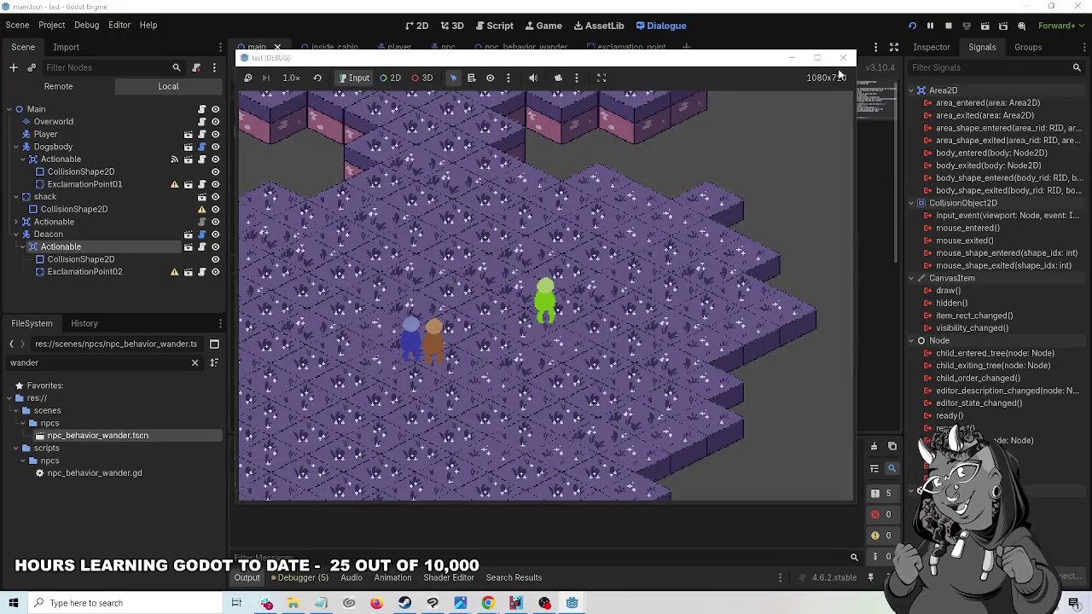
click(843, 57)
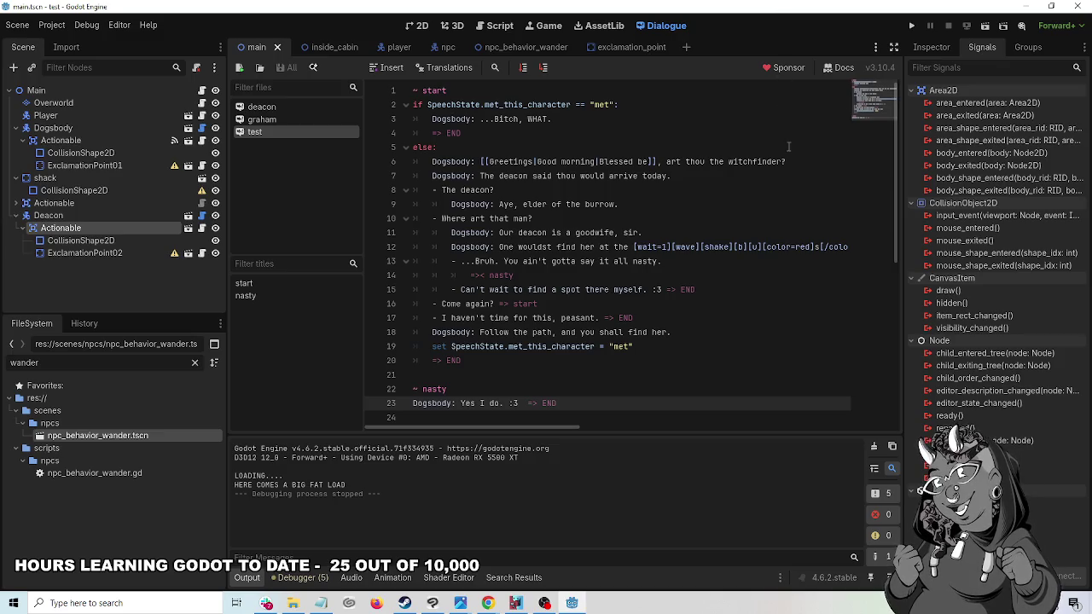
- Undo the disconnections, then disconnect Deacon's body_exited and body_entered connections again
key(ctrl+z)
key(ctrl+z)
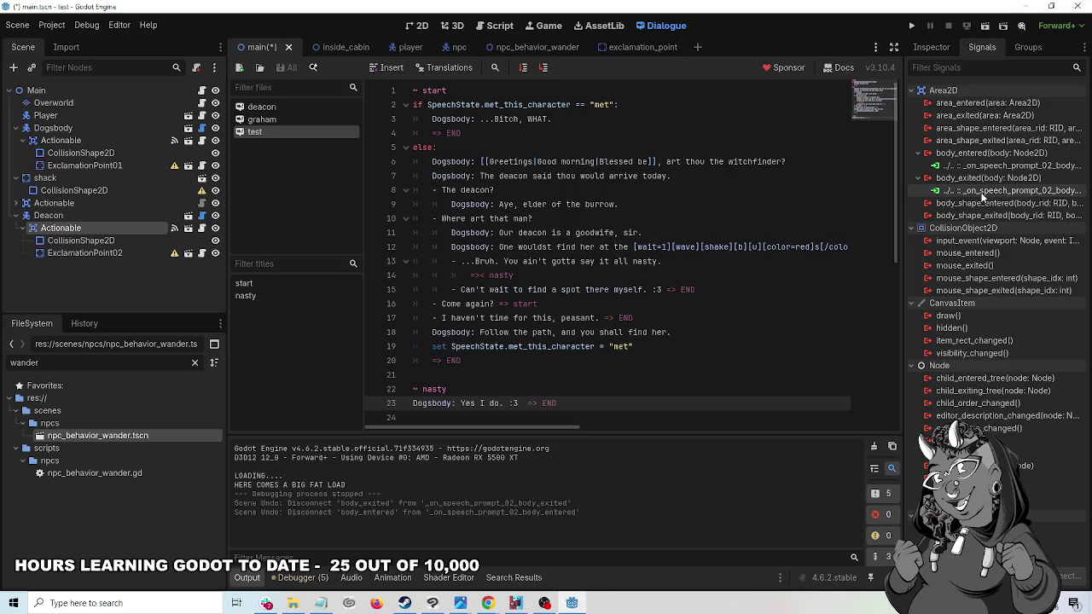
right_click(982, 196)
click(1011, 231)
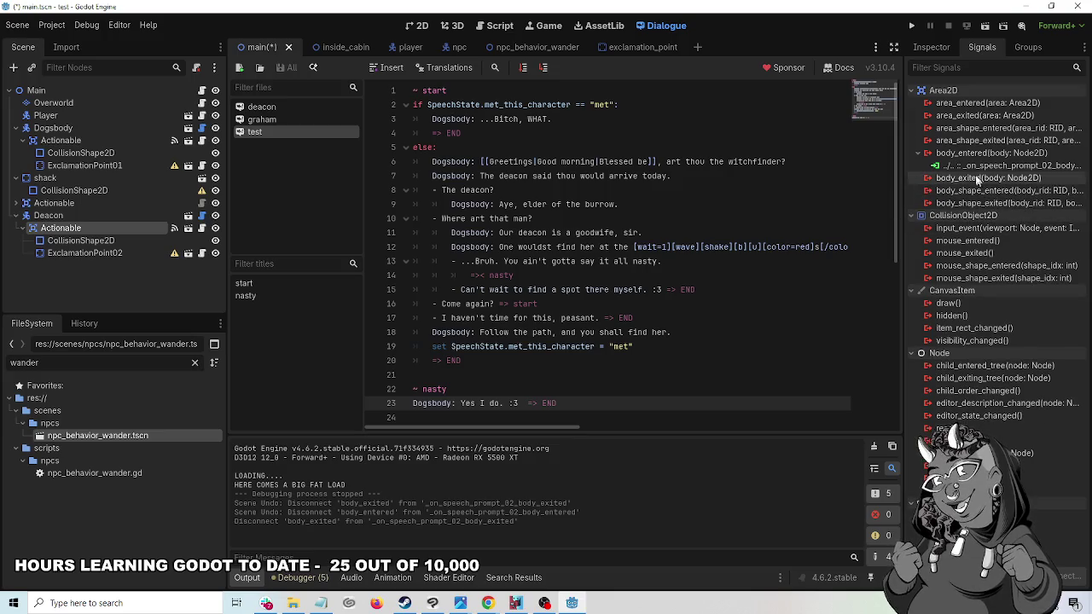
right_click(970, 165)
click(1011, 203)
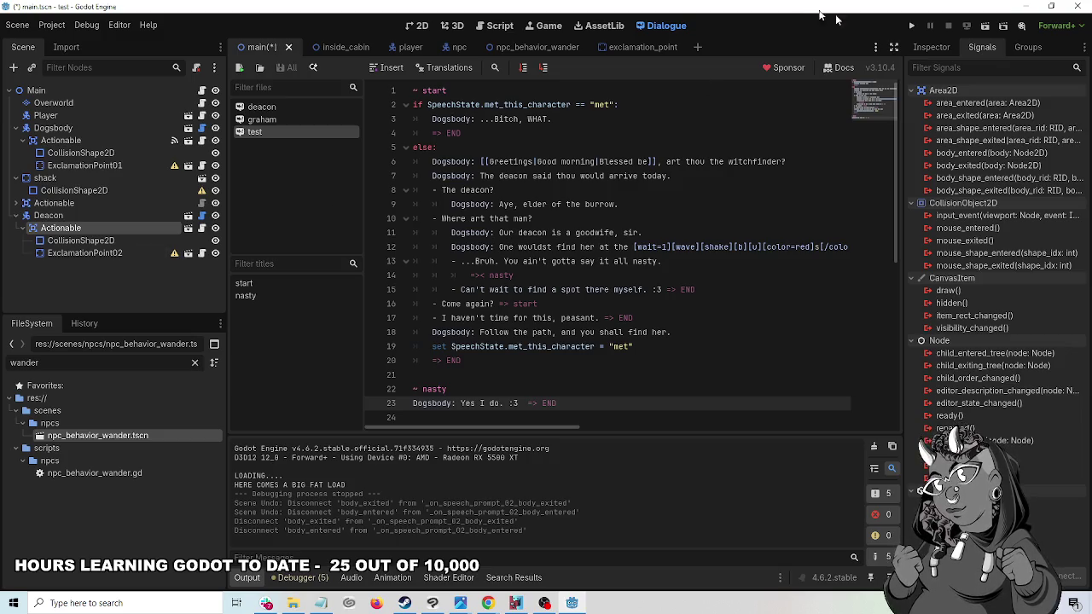
- Playtest a new game by walking toward the Deacon and back, then close the game
click(912, 27)
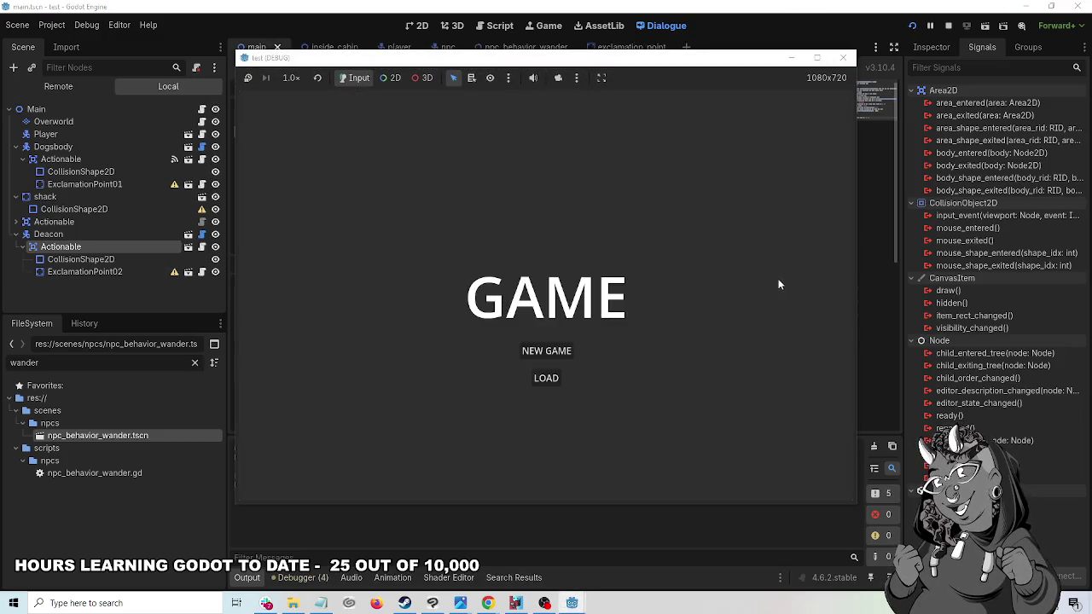
click(557, 353)
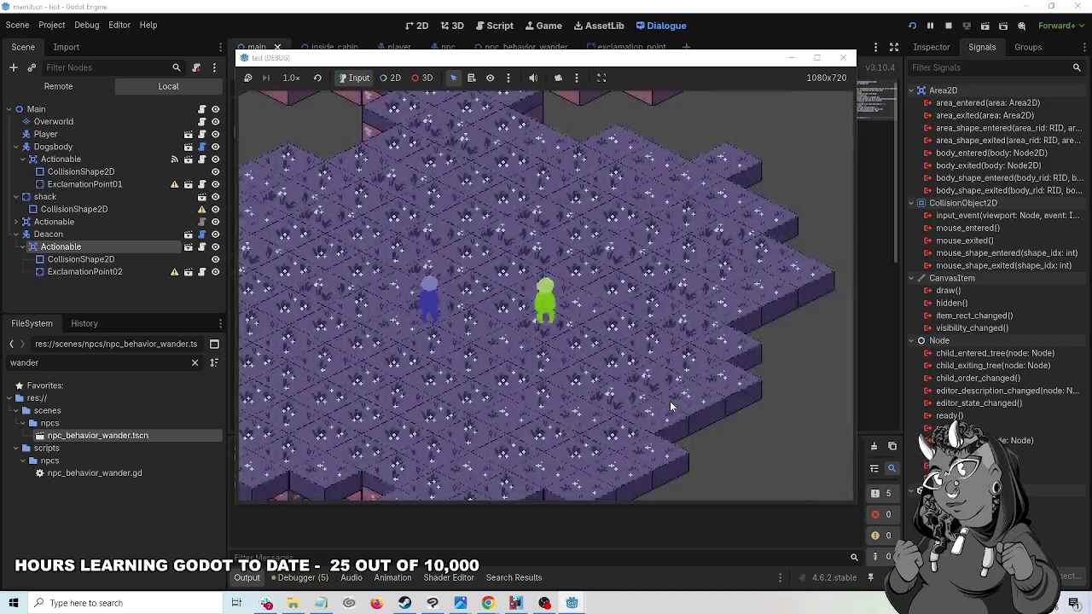
key(Up)
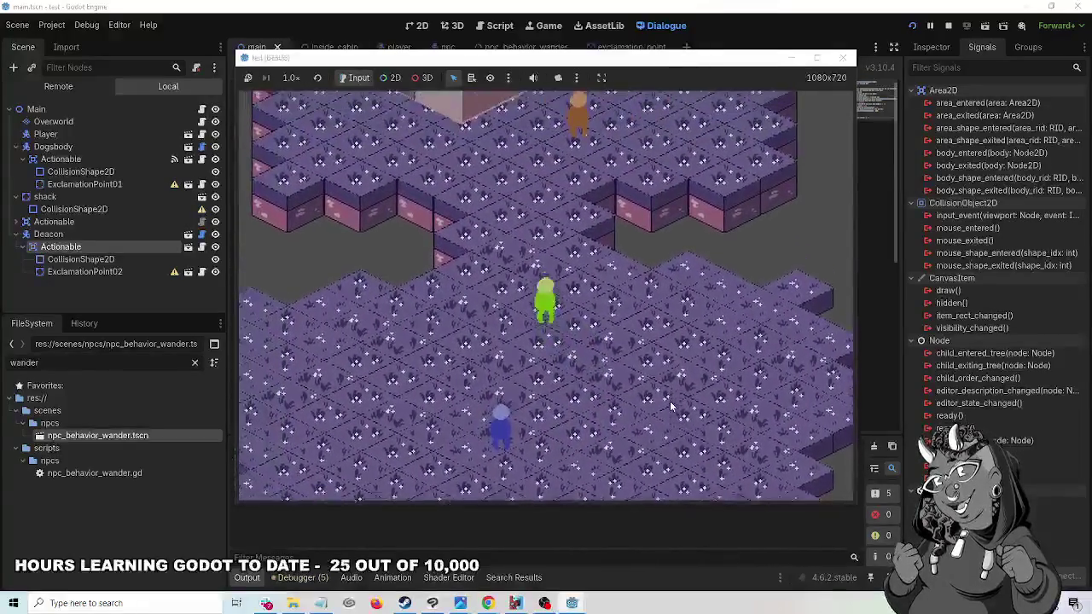
key(Down)
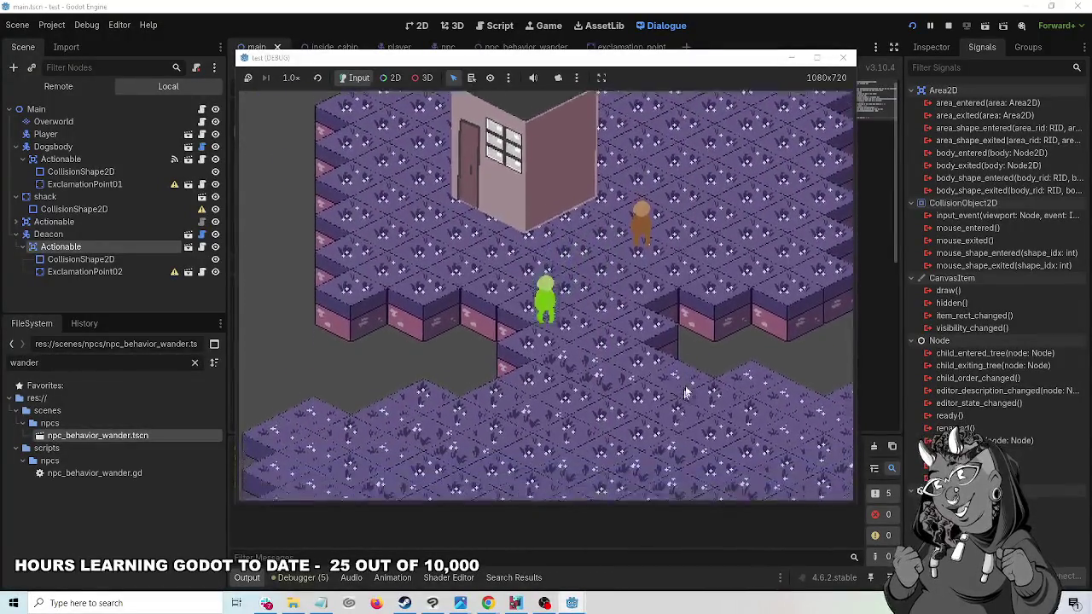
click(843, 57)
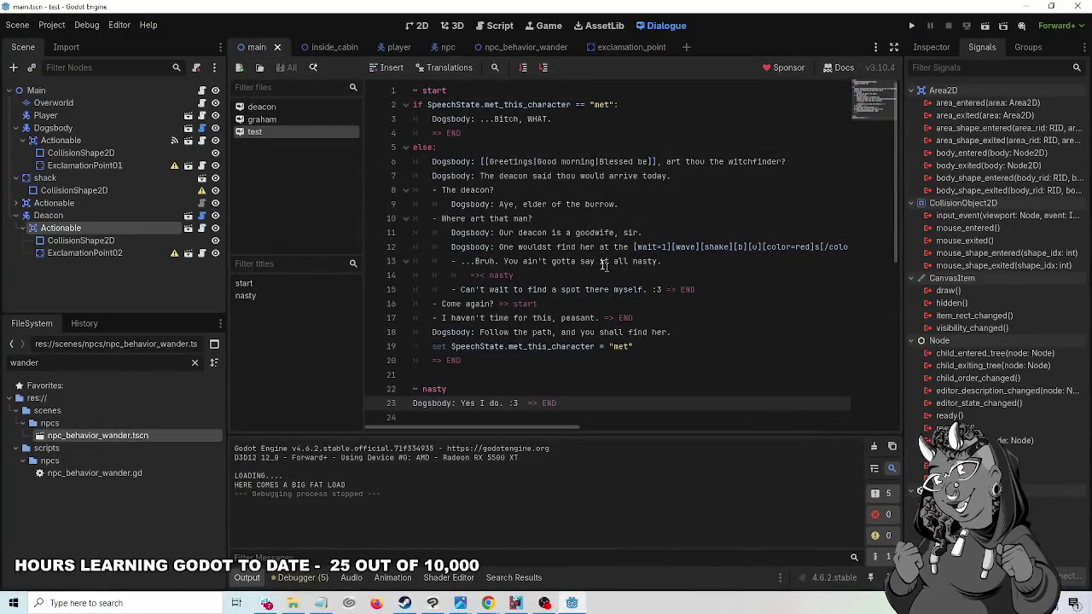
- Disconnect Dogsbody's Actionable area_entered and area_exited from the Player handlers, then run the game
click(73, 142)
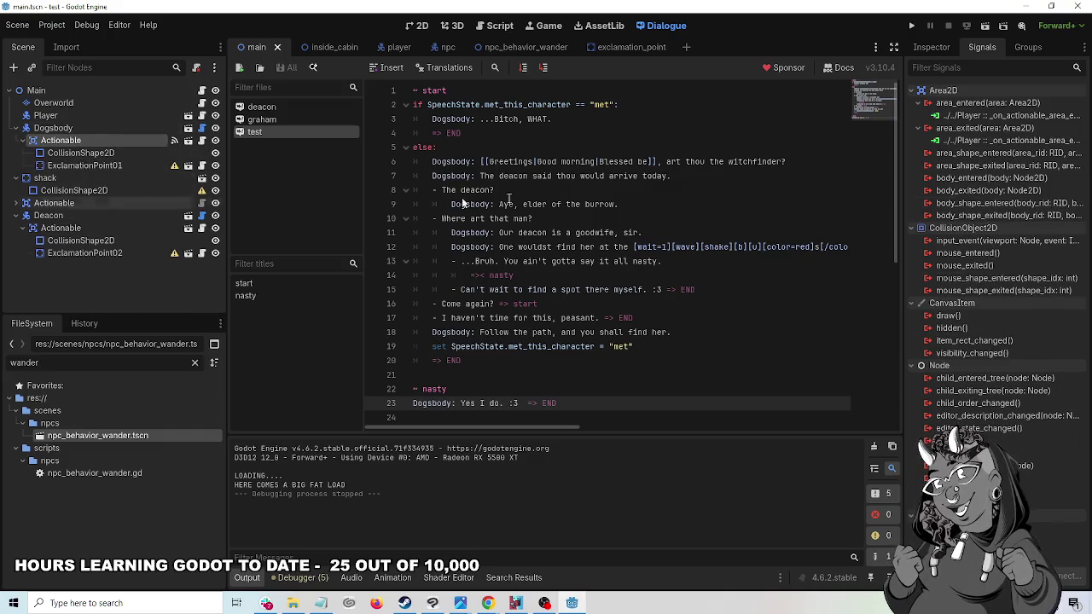
click(1003, 118)
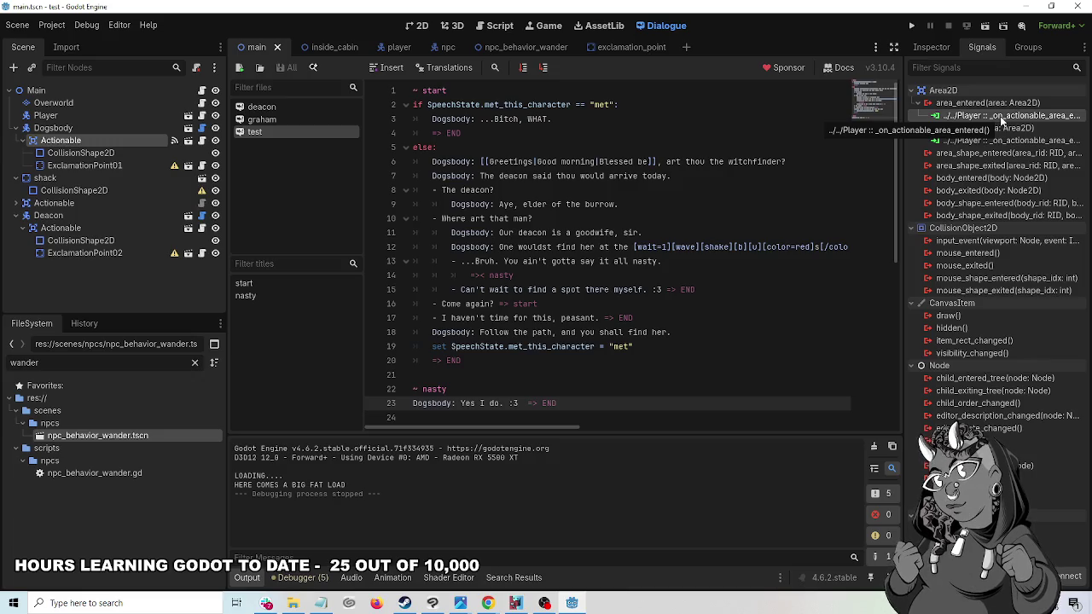
right_click(1004, 120)
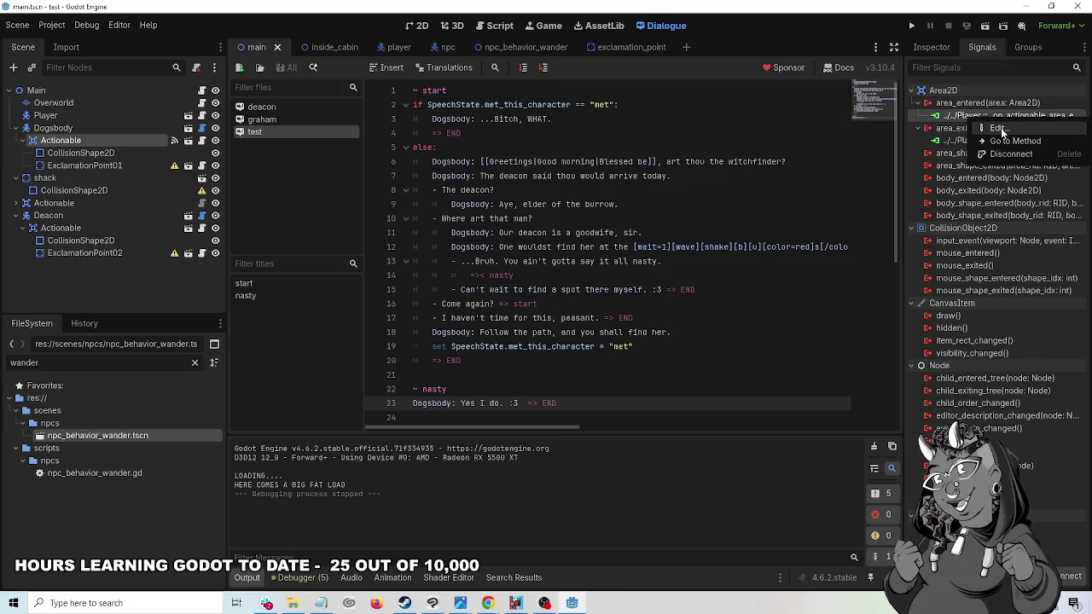
click(1001, 156)
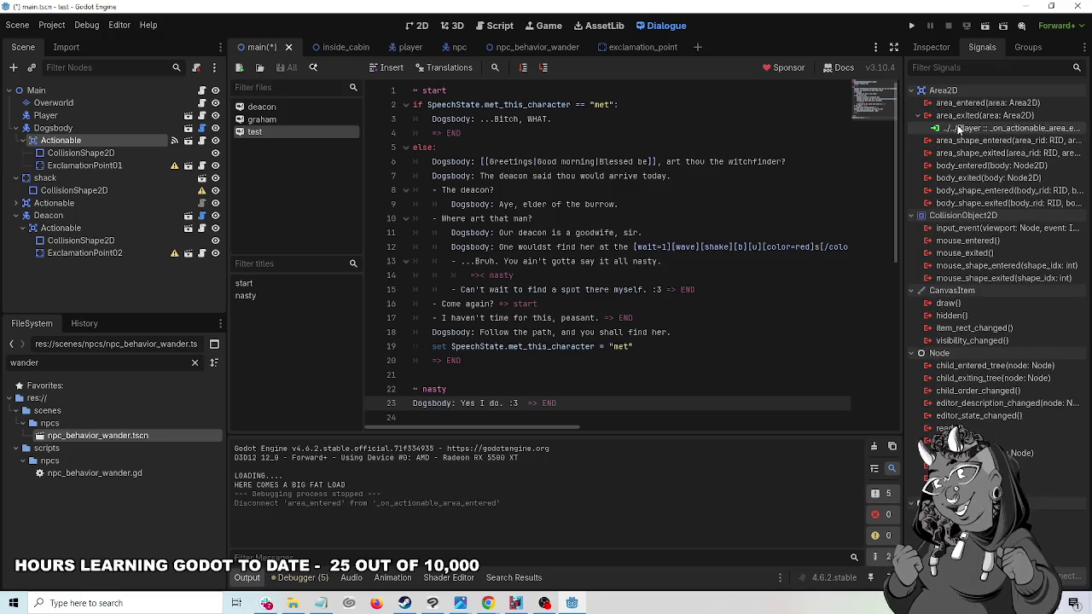
right_click(964, 128)
click(1004, 163)
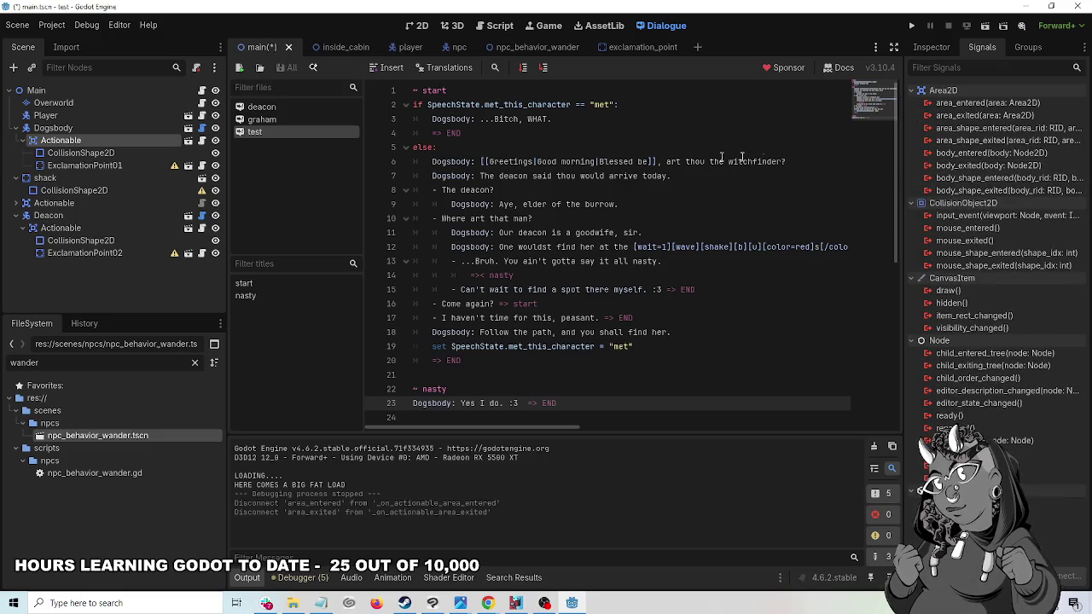
click(912, 25)
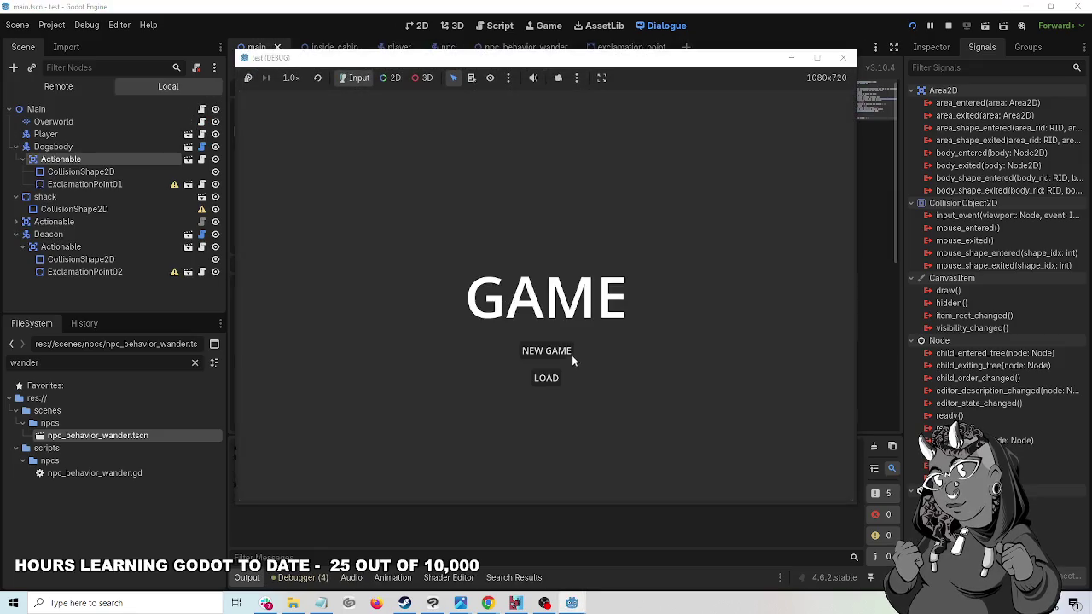
- Start a new game and talk through Dogsbody's dialogue
click(570, 355)
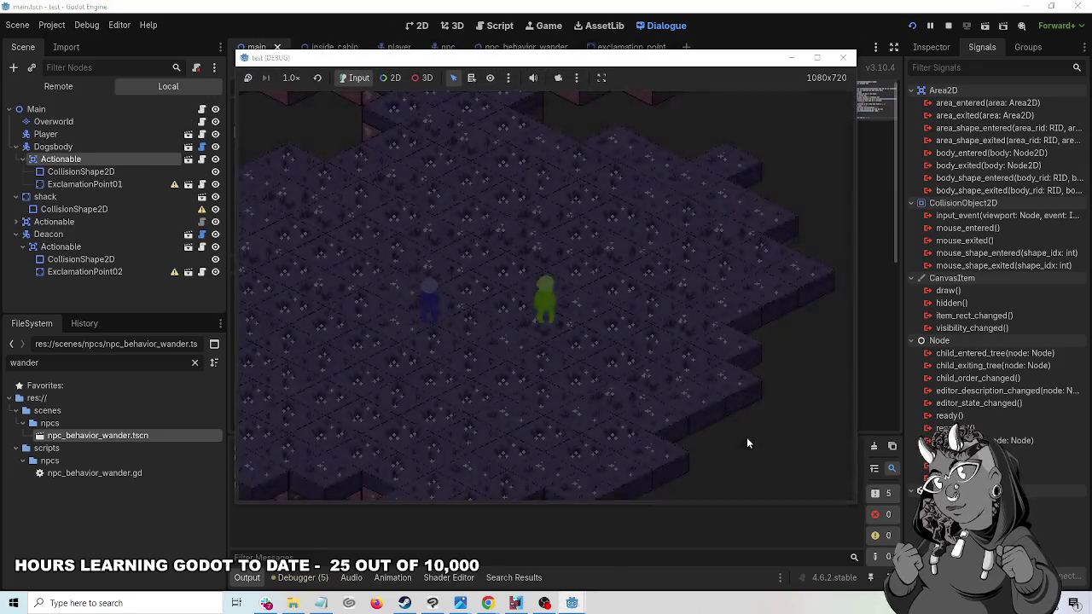
key(Return)
key(Return)
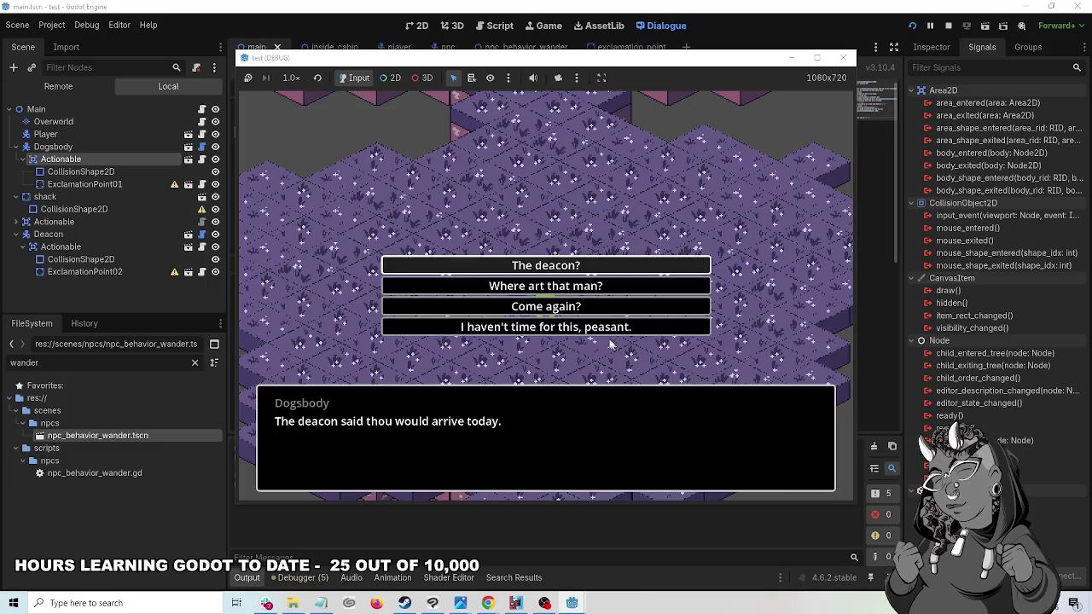
key(Return)
- Walk the player past the NPCs toward the cabin to check the exclamation mark, then stop
key(Right)
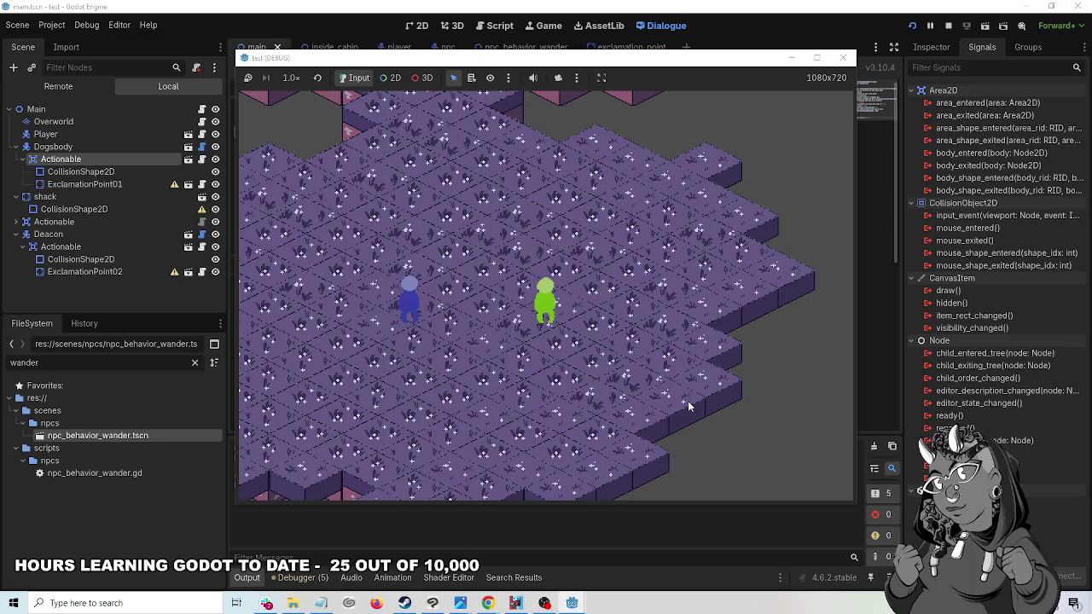
key(Left)
key(Up)
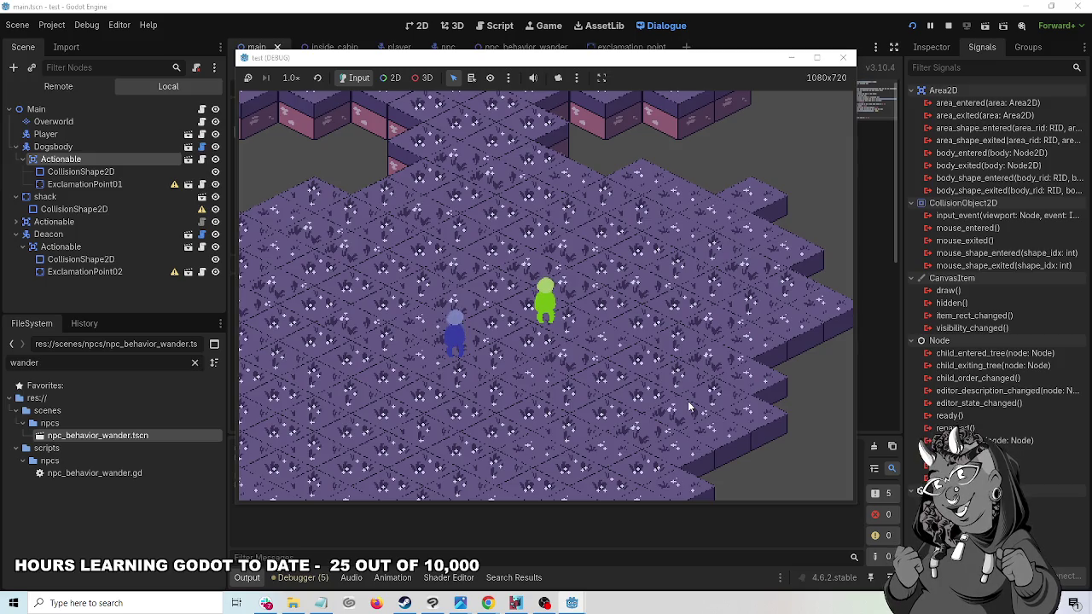
key(Up)
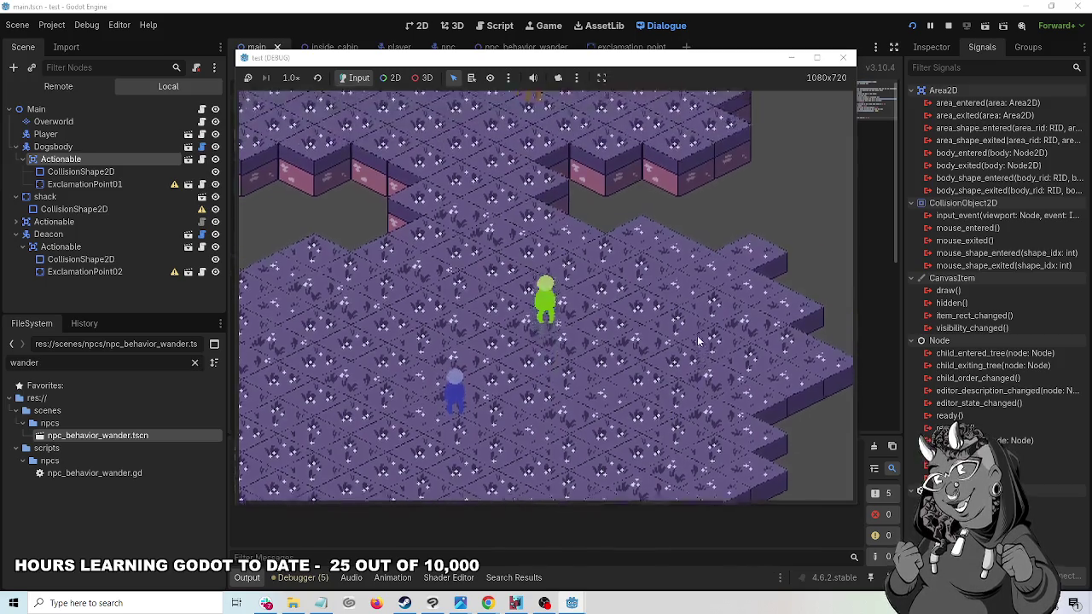
key(Up)
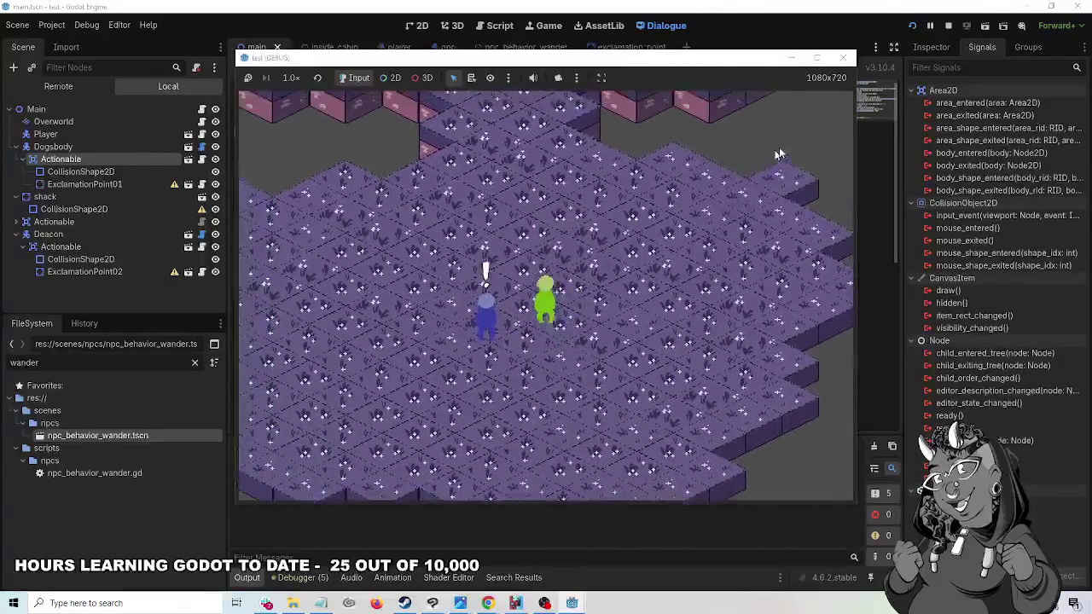
key(Up)
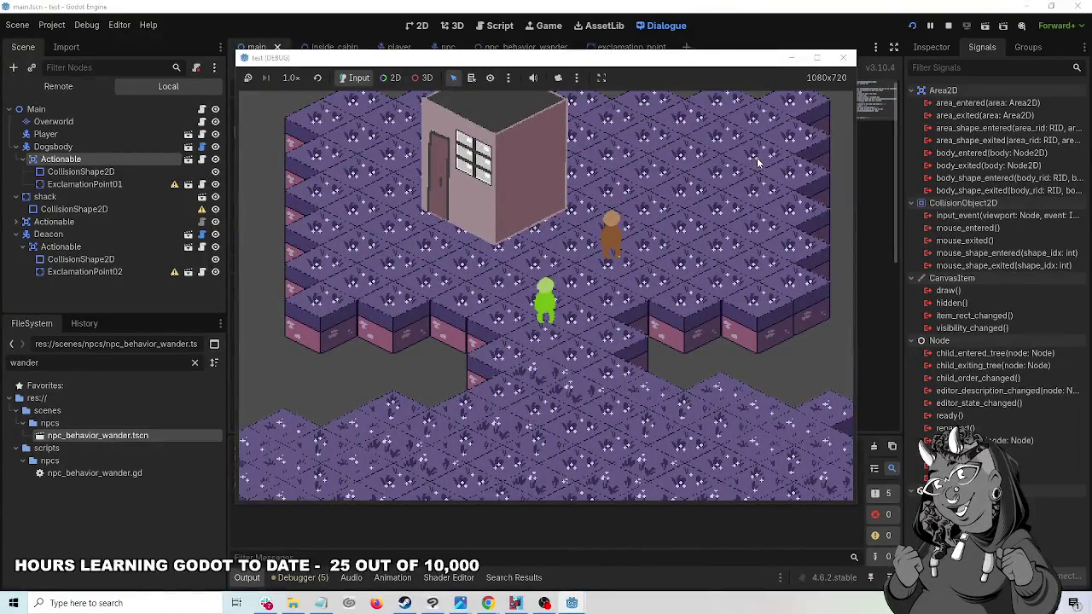
click(843, 57)
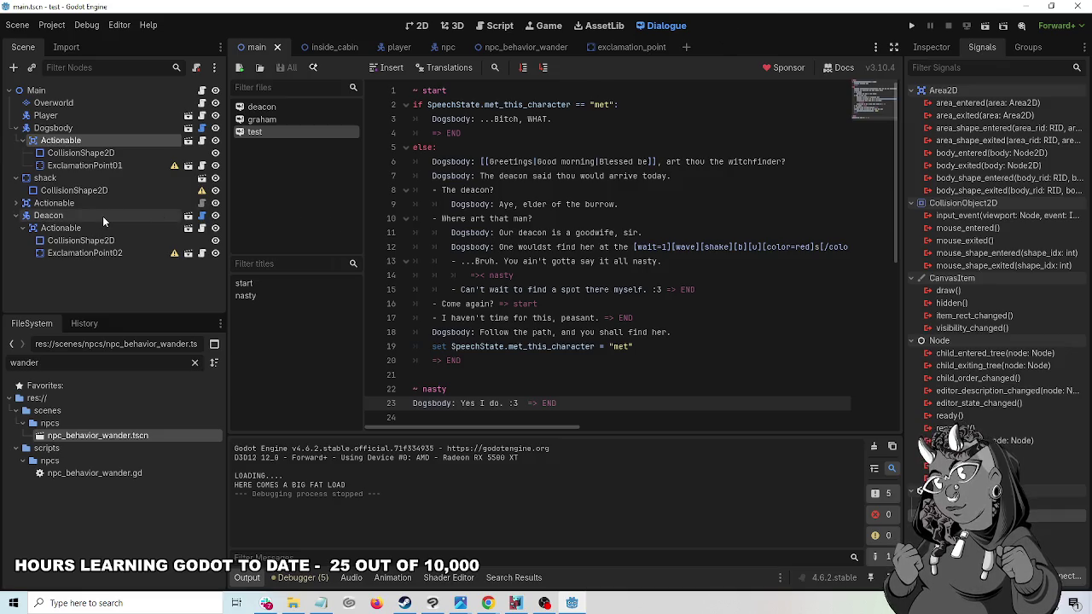
- Select the Player node and open its script player.gd
click(82, 120)
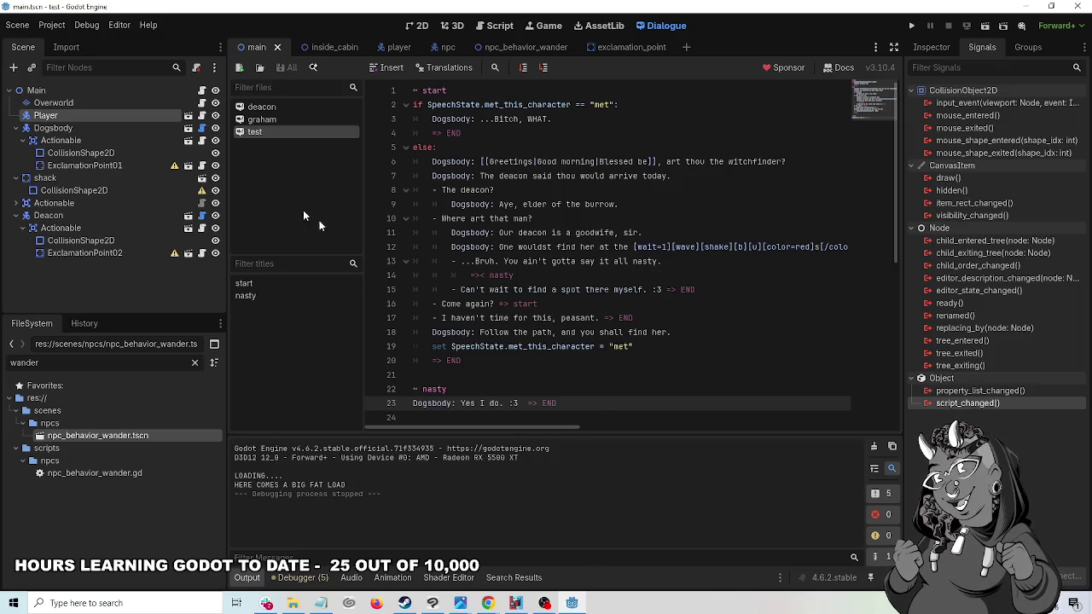
click(202, 115)
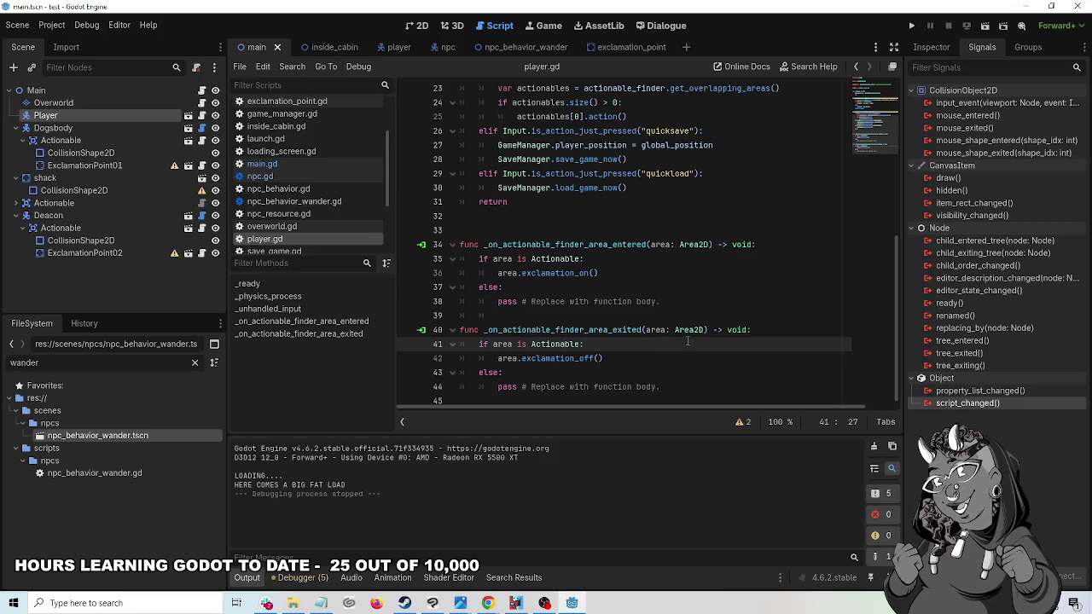
- Go to the line 34 handler, then undo Dogsbody's Actionable area_exited disconnection
click(567, 246)
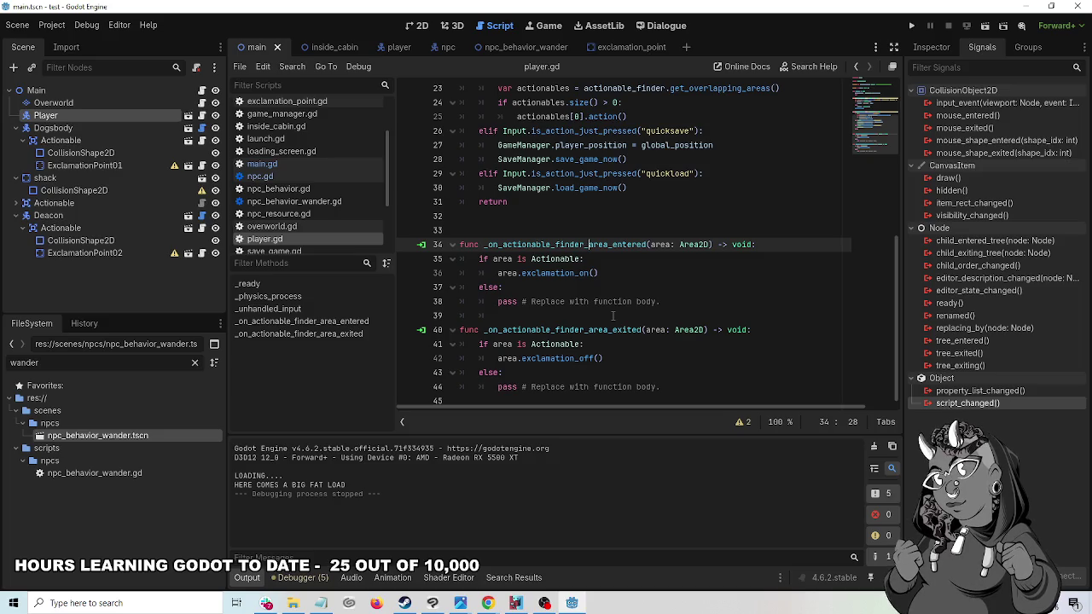
click(61, 140)
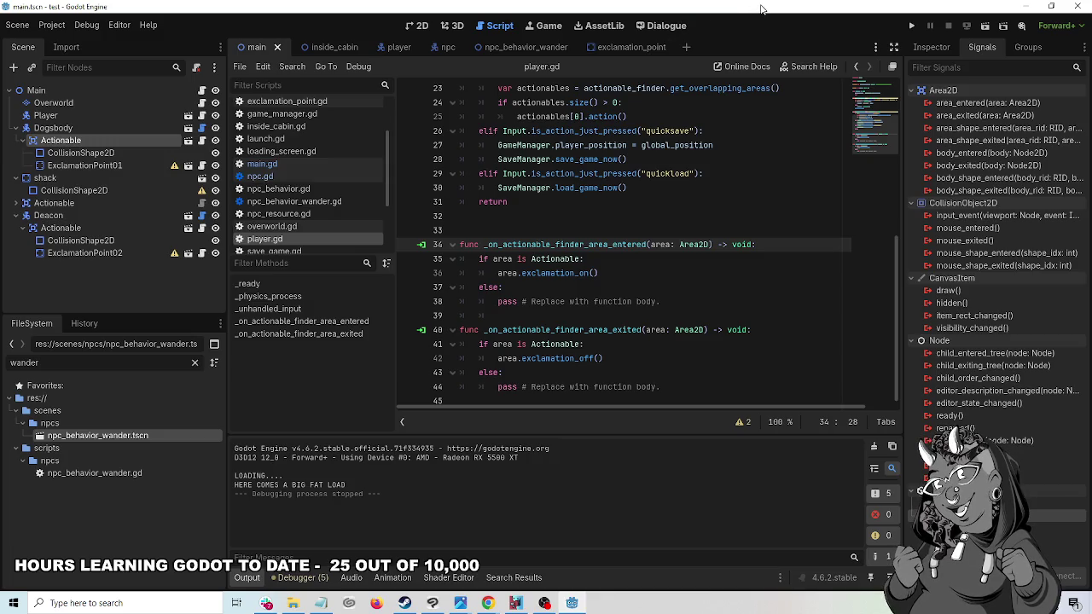
key(ctrl+z)
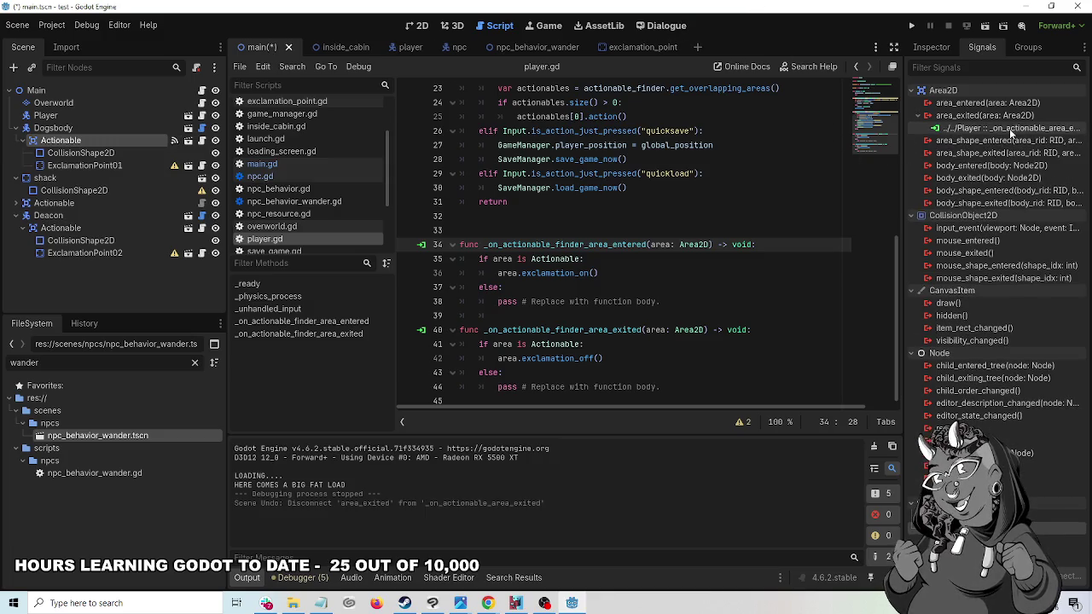
- Undo to restore Dogsbody's area_entered connection, then select player.gd lines 34–42
key(ctrl+z)
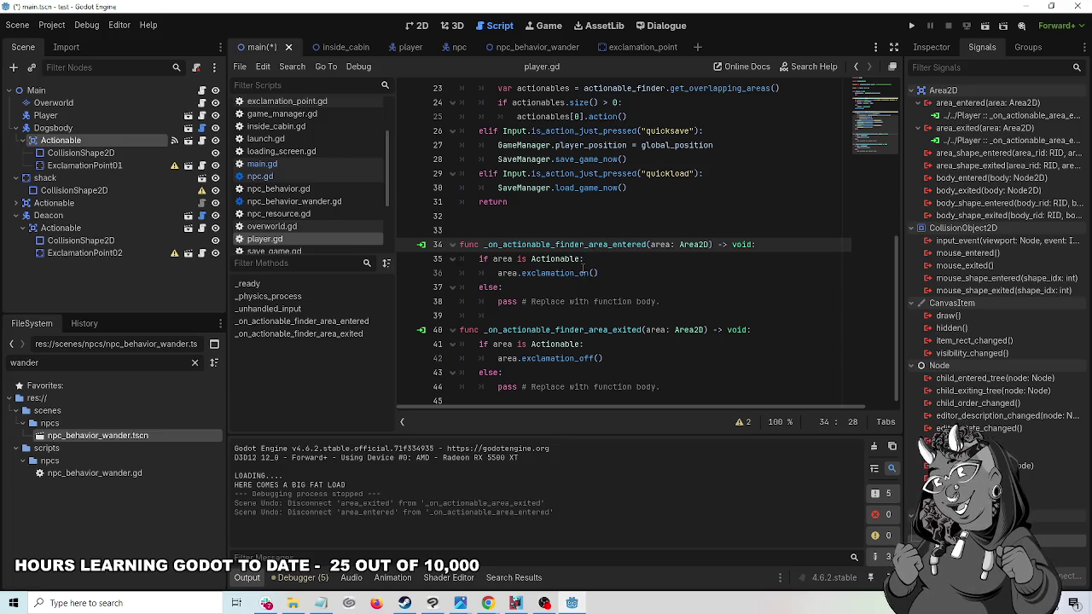
click(667, 287)
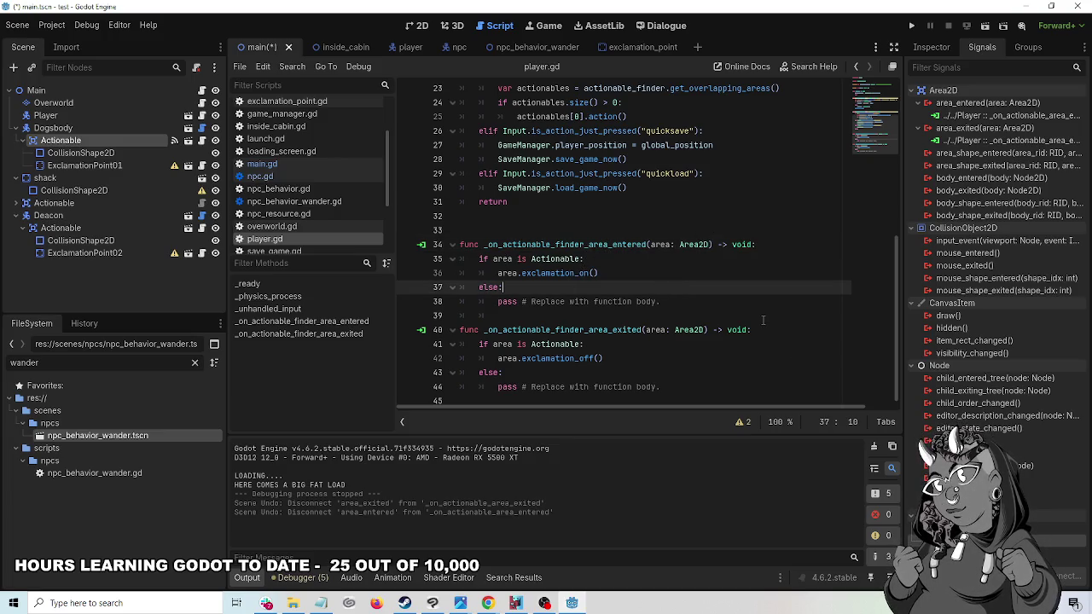
drag(625, 360, 437, 245)
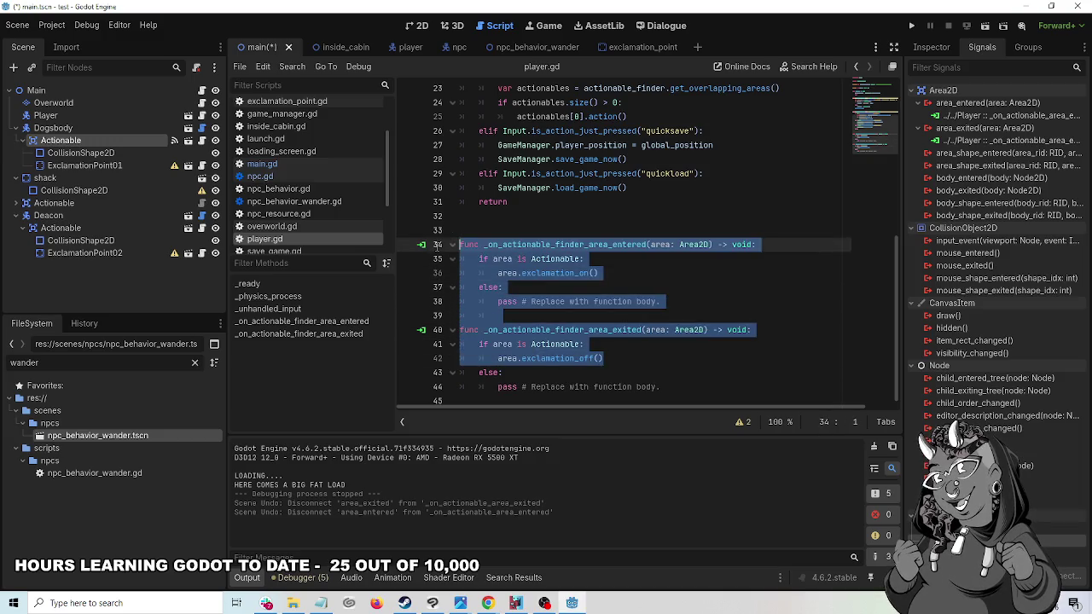
- Comment out player.gd lines 34–42 and run the game with F5
right_click(514, 248)
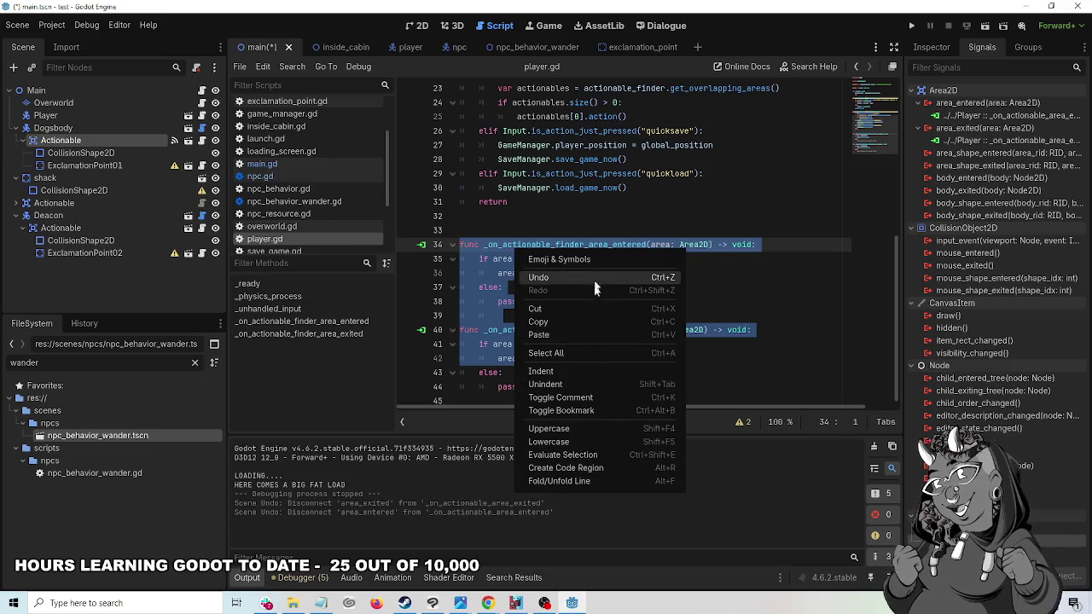
click(602, 400)
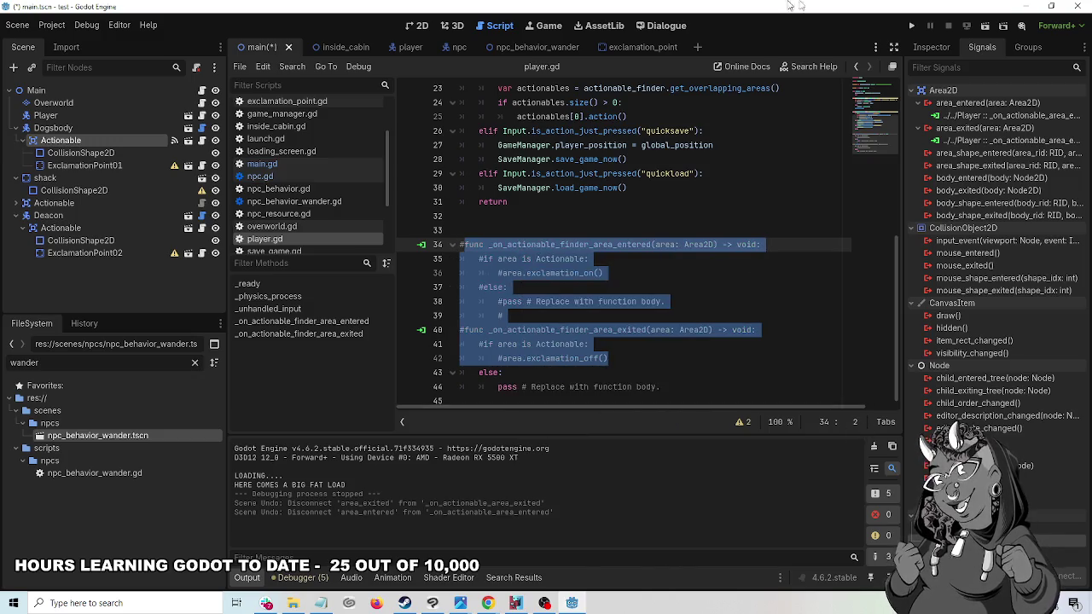
key(F5)
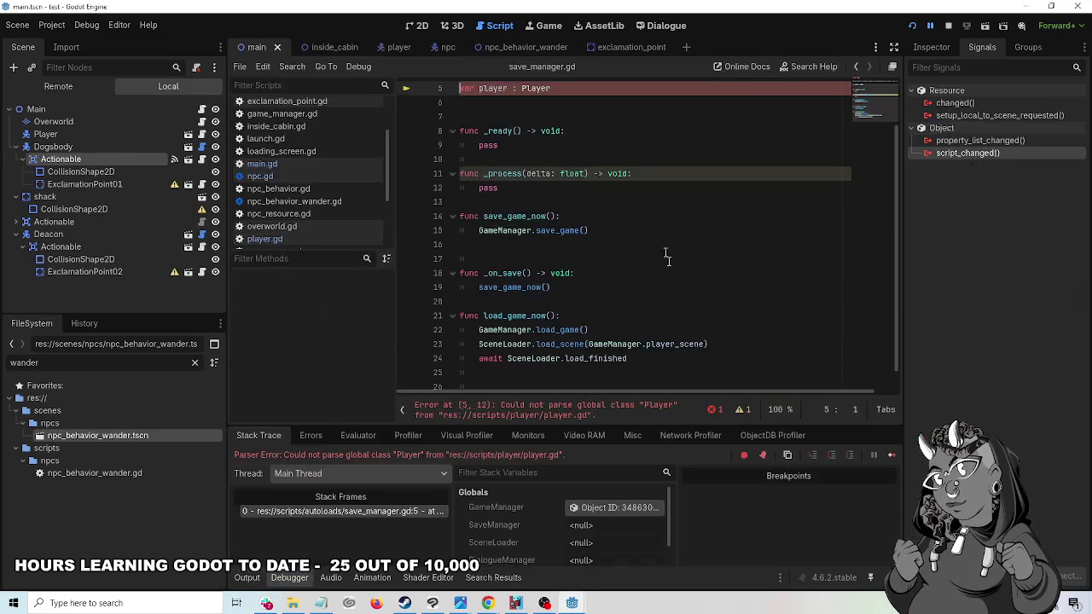
scroll(811, 229, down, 1)
scroll(810, 229, up, 2)
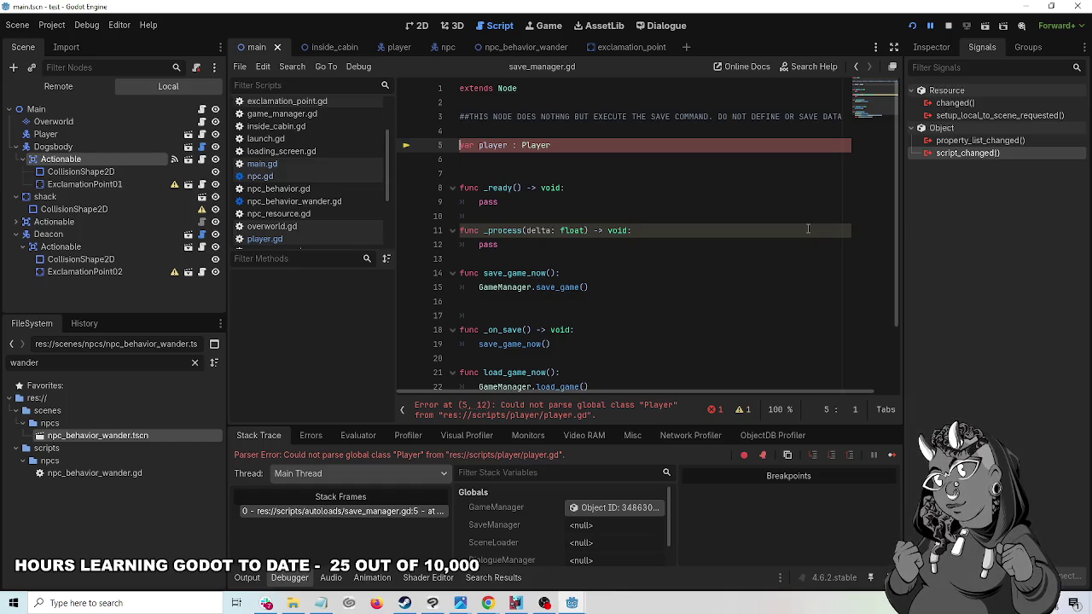
scroll(808, 229, down, 2)
scroll(808, 228, up, 2)
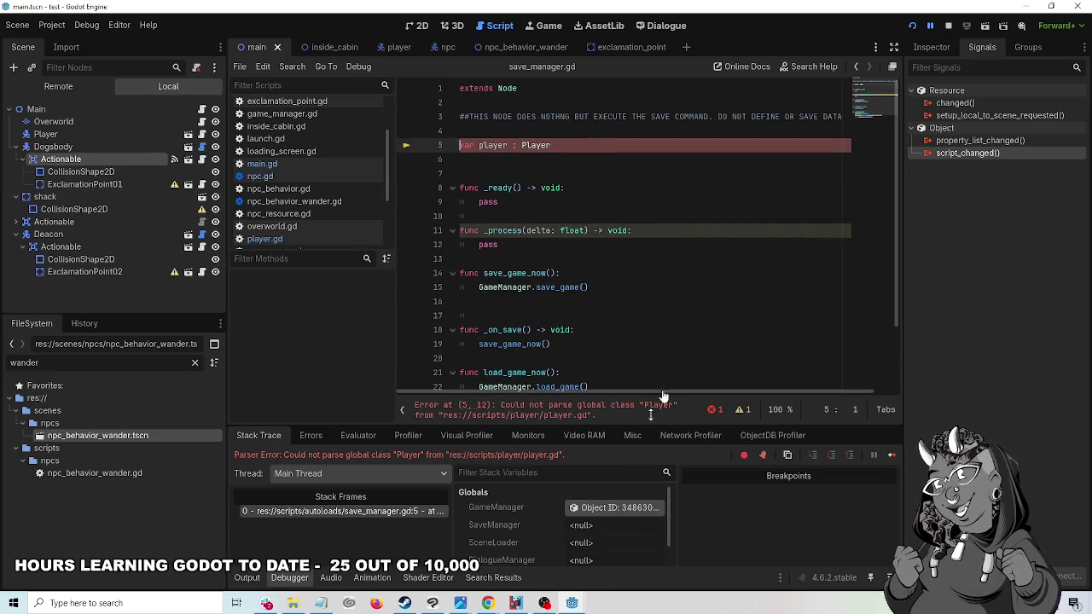
scroll(708, 341, down, 2)
scroll(708, 341, up, 2)
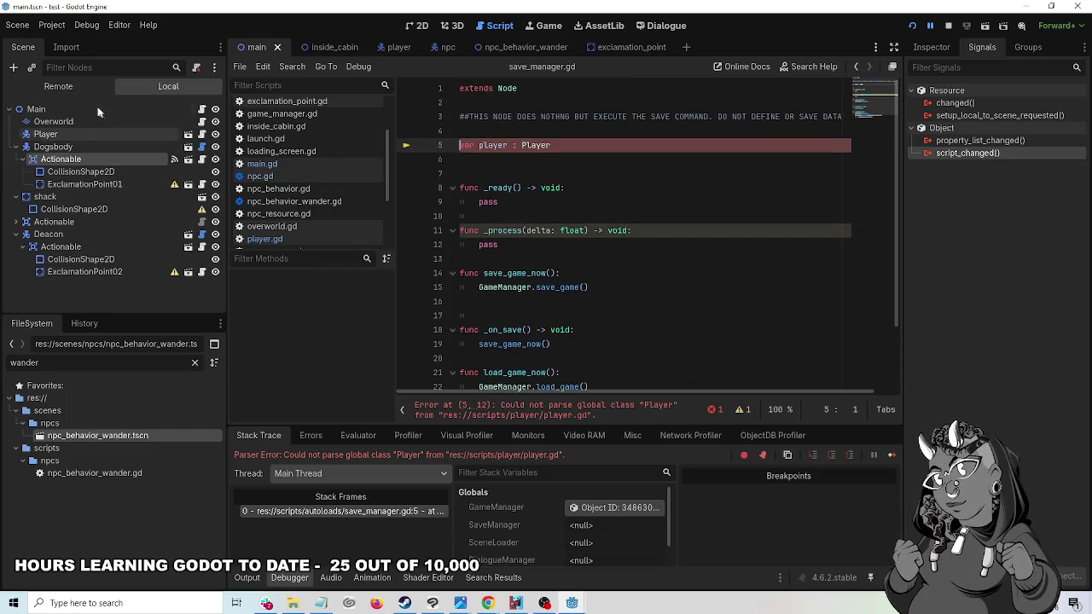
- Comment out the leftover else lines 43–44 in player.gd, then stop and rerun the game
click(202, 110)
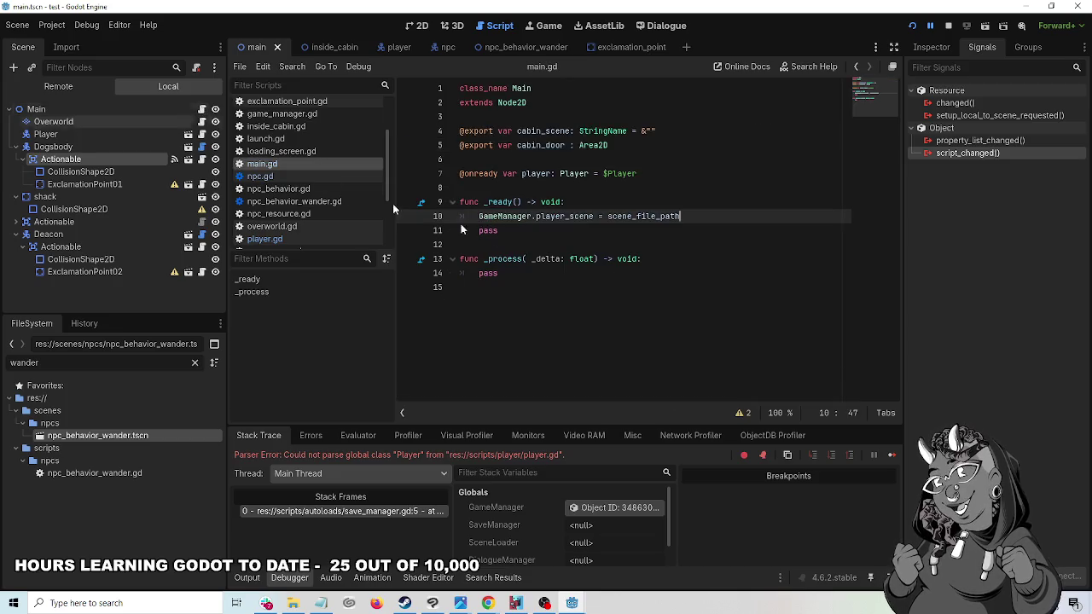
click(202, 134)
scroll(792, 337, down, 1)
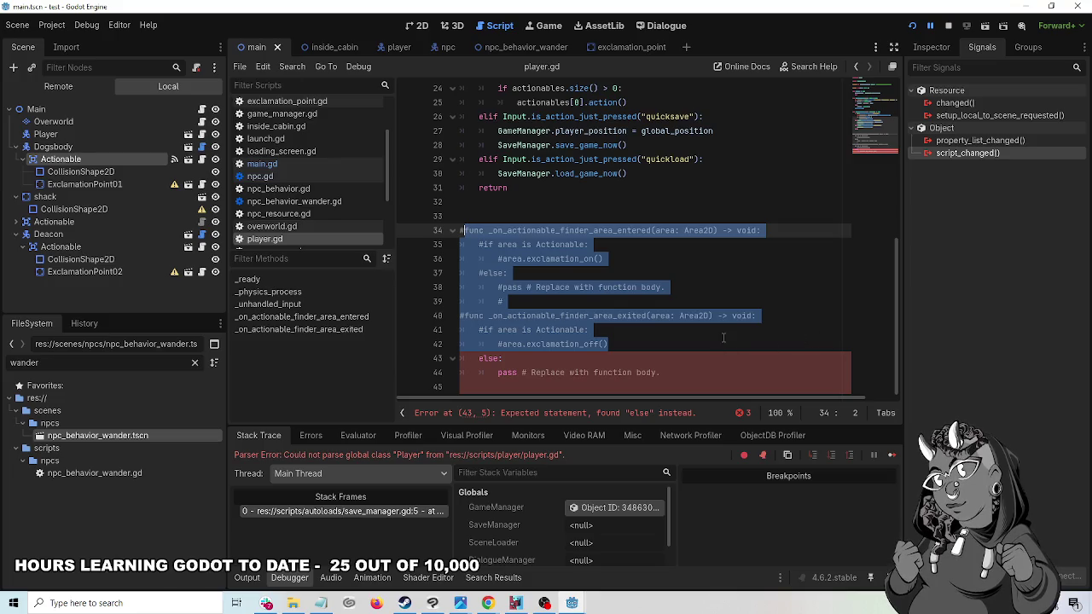
click(698, 361)
click(697, 381)
key(shift+Up)
key(shift+Up)
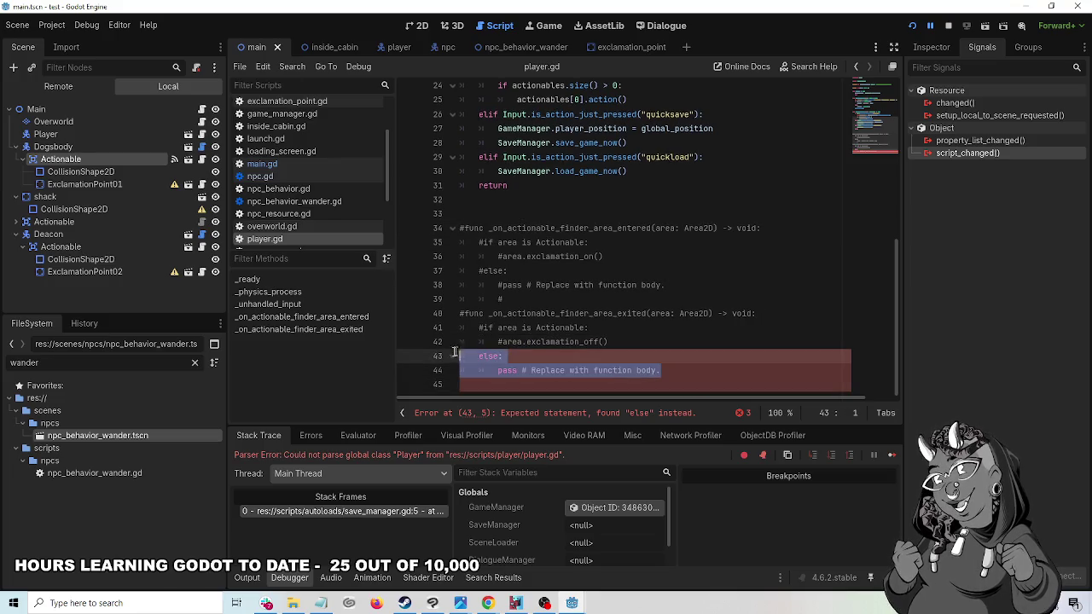
right_click(541, 370)
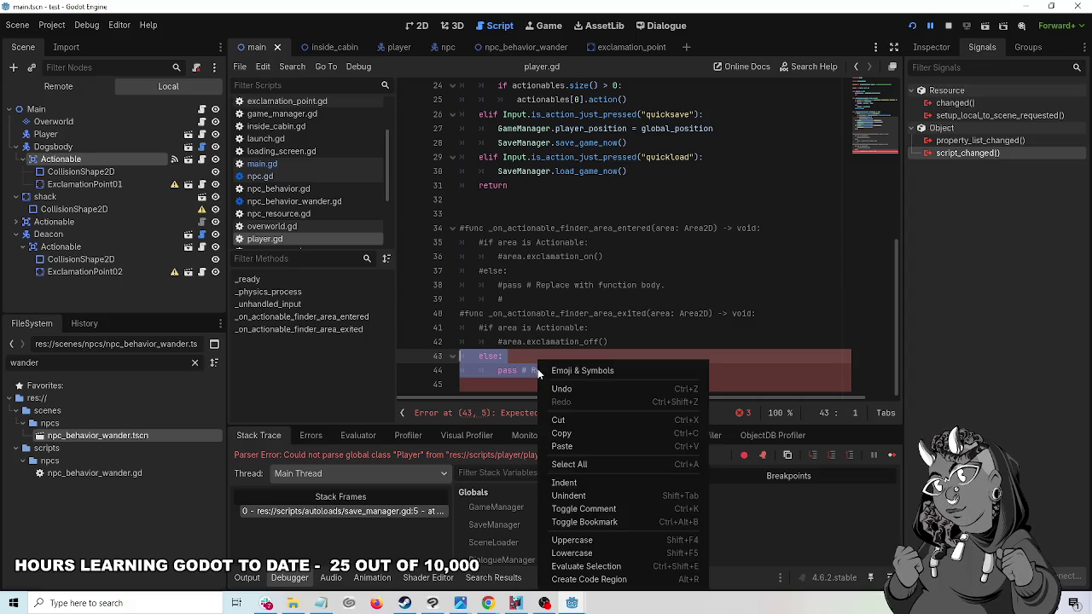
click(609, 509)
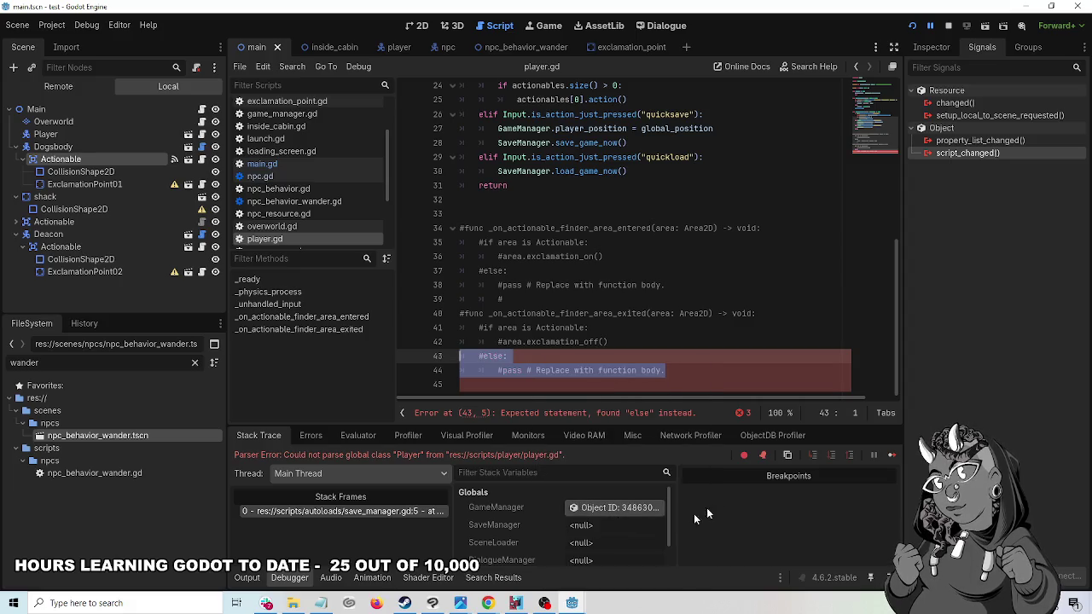
click(798, 362)
click(948, 26)
click(912, 25)
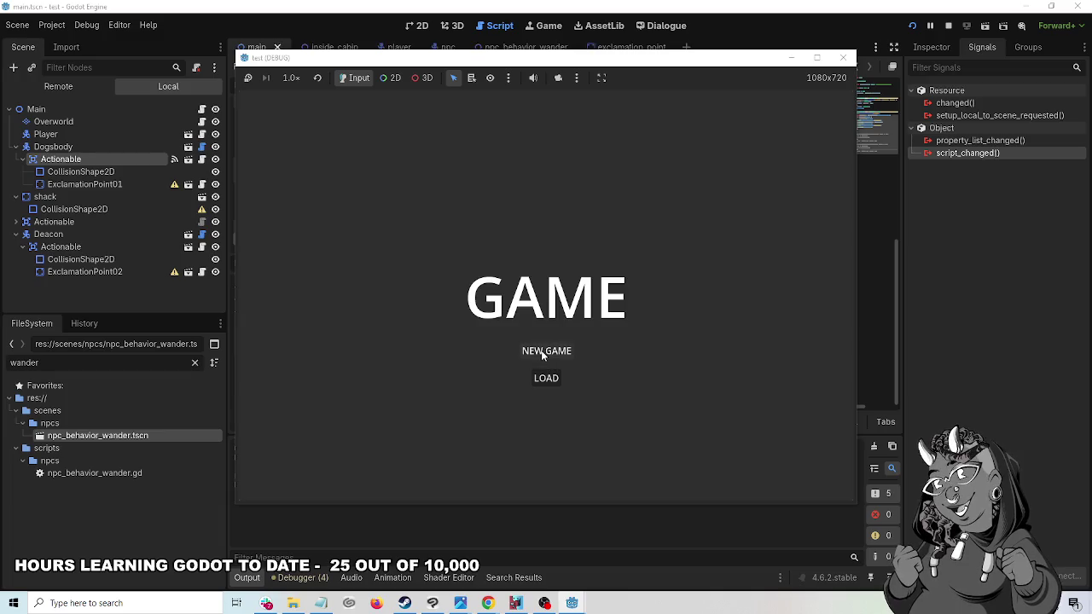
click(546, 351)
key(Left)
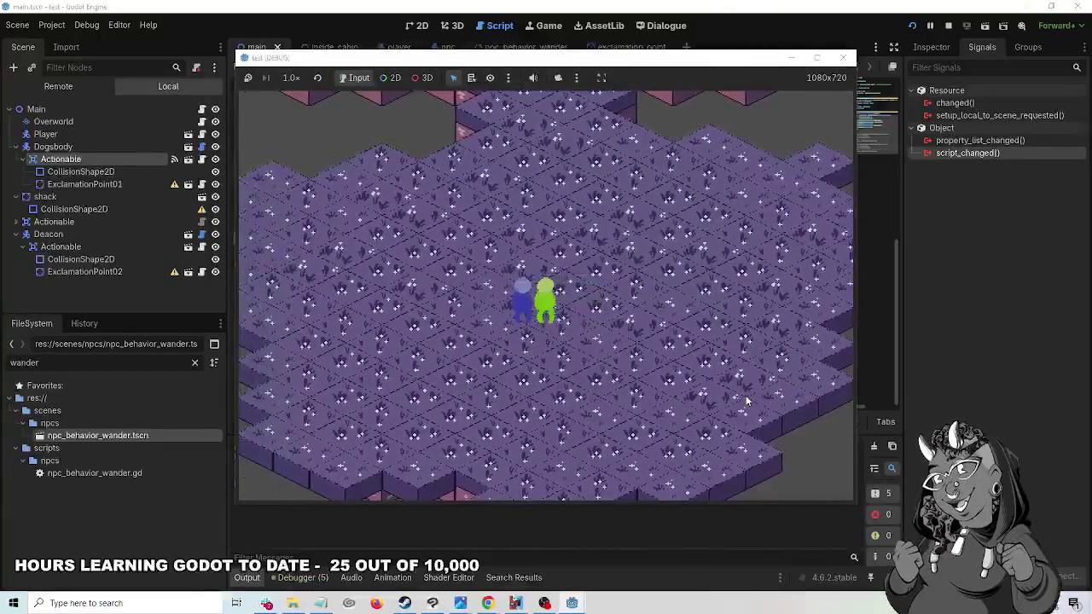
key(space)
click(746, 400)
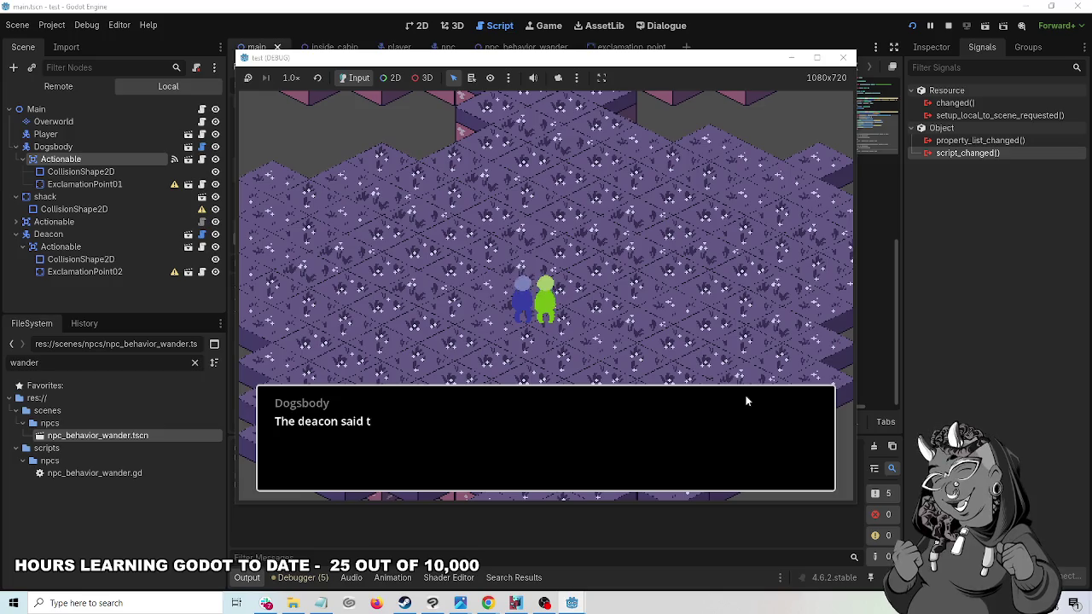
click(653, 331)
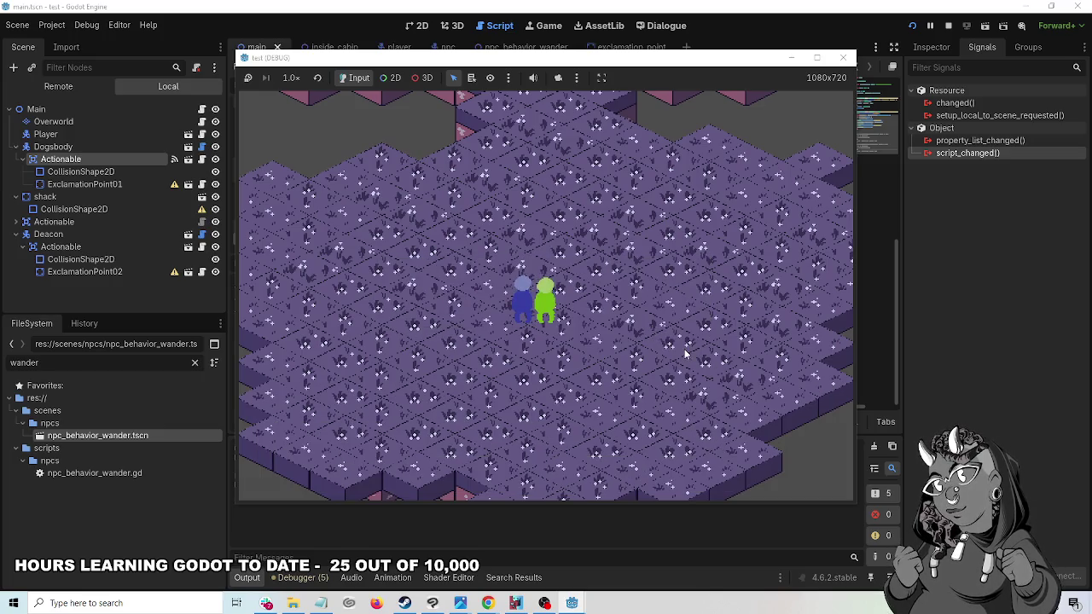
click(843, 57)
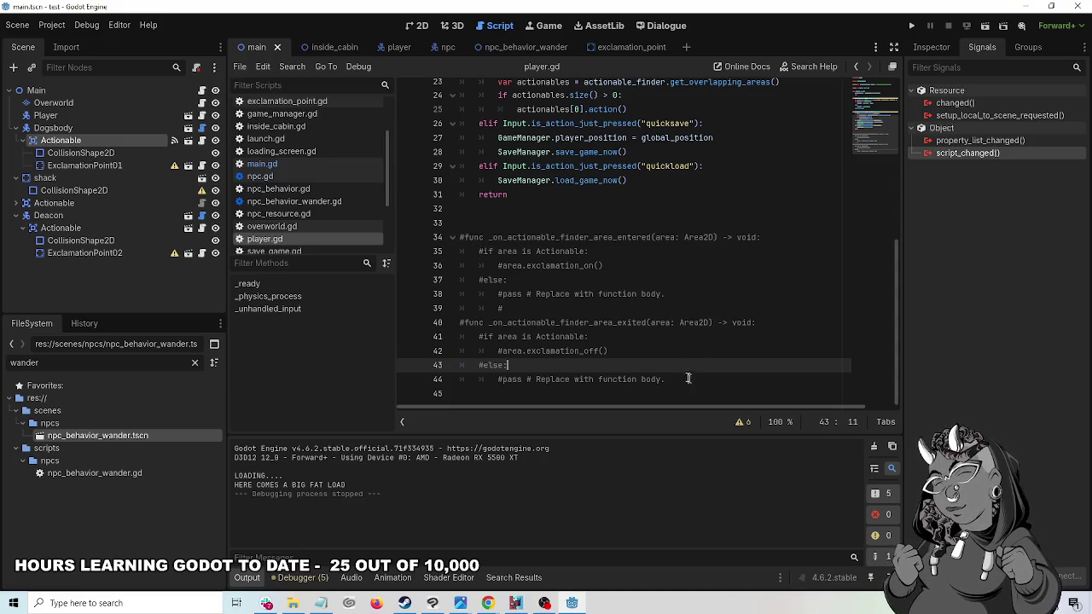
- Uncomment the two actionable-finder handler functions on lines 34–44 of player.gd
mouse_move(691, 384)
mouse_down()
mouse_move(580, 380)
mouse_move(460, 239)
mouse_up()
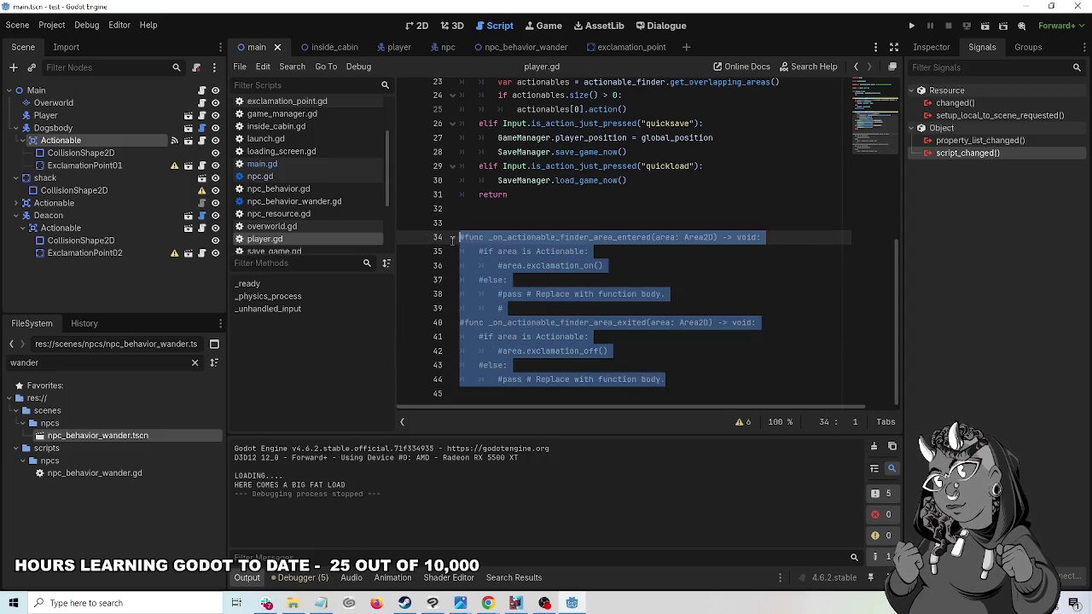
right_click(519, 246)
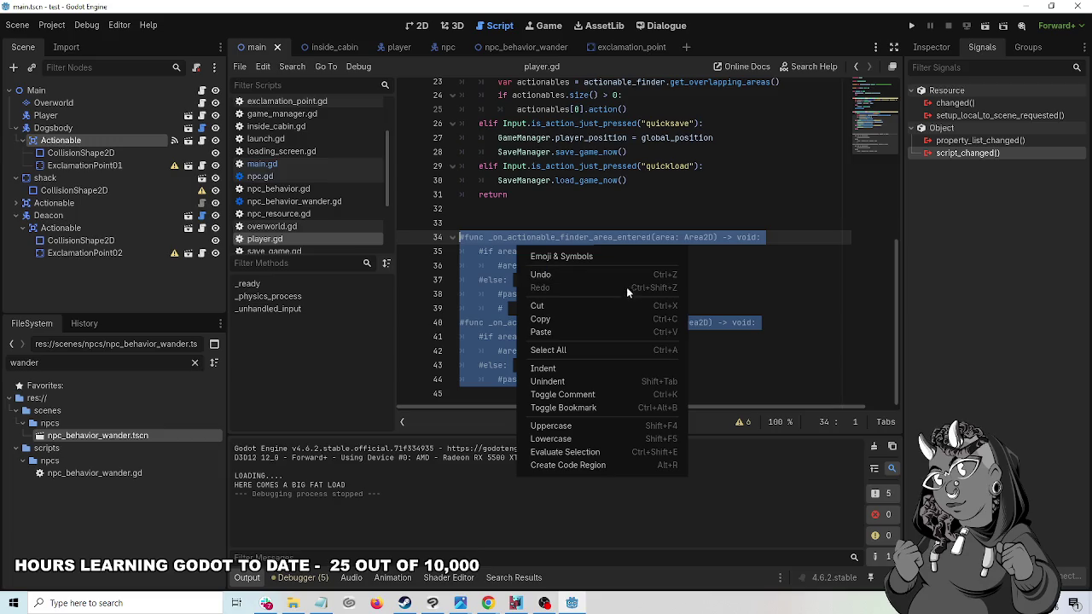
click(621, 394)
click(740, 373)
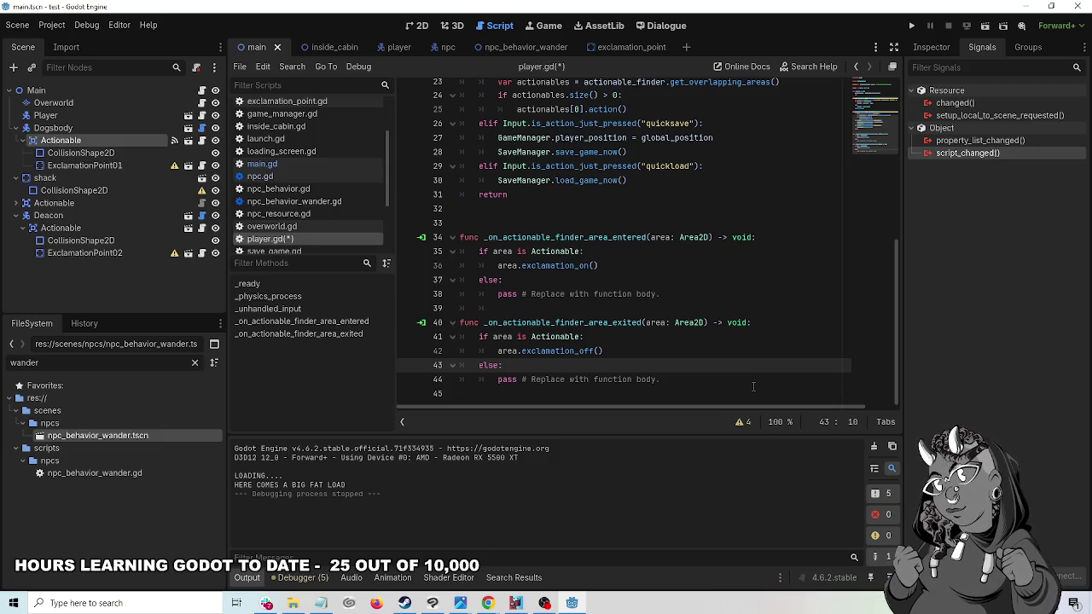
- Save player.gd and review the script
scroll(699, 294, up, 7)
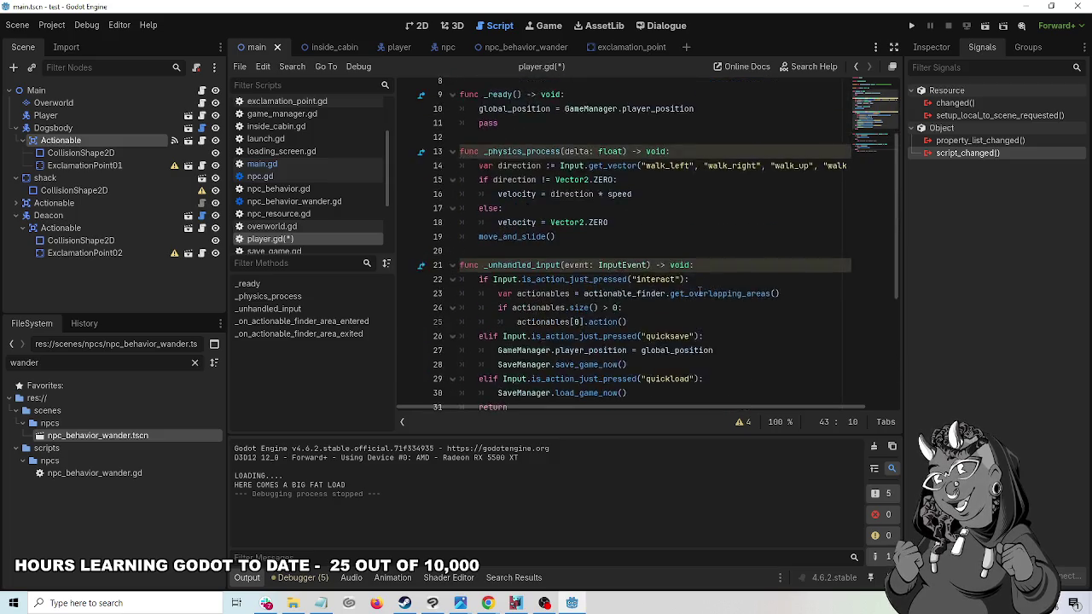
click(624, 302)
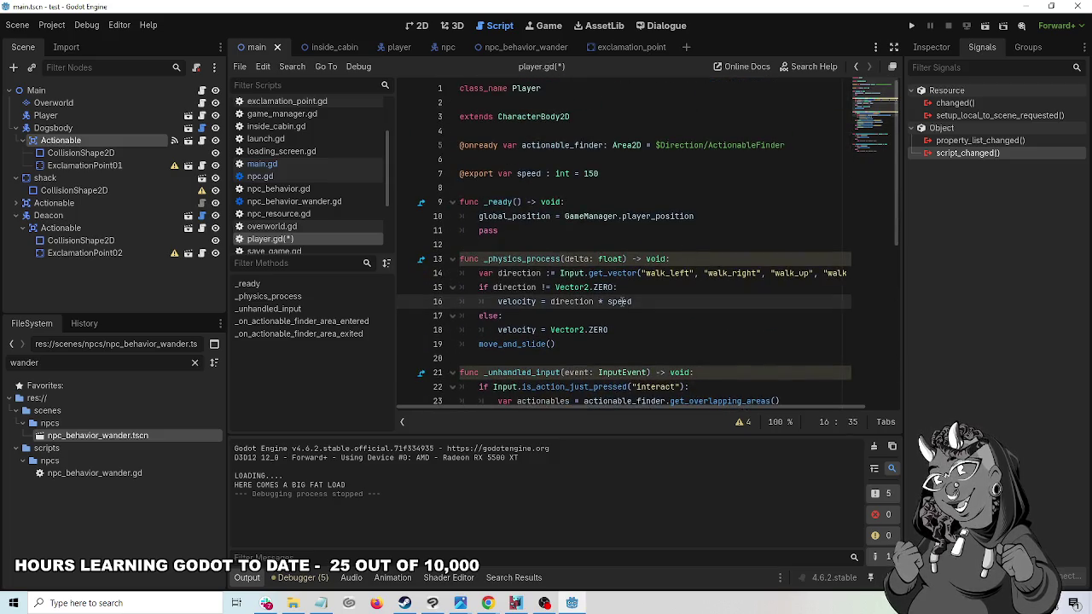
key(ctrl+s)
scroll(697, 305, down, 4)
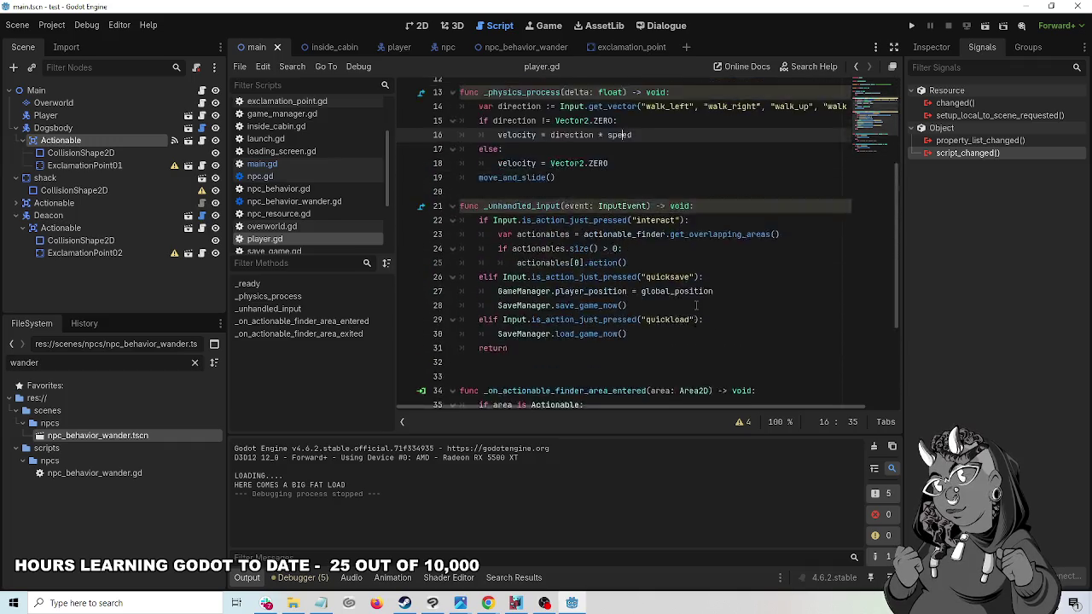
scroll(697, 305, up, 4)
scroll(597, 273, down, 7)
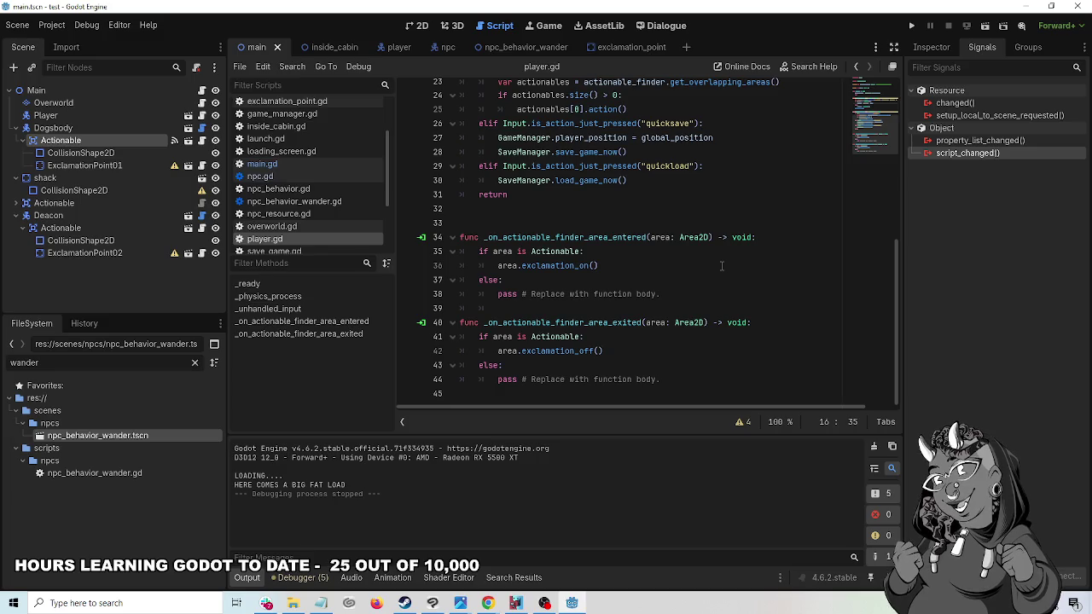
scroll(577, 231, up, 4)
scroll(577, 233, up, 3)
scroll(577, 233, down, 7)
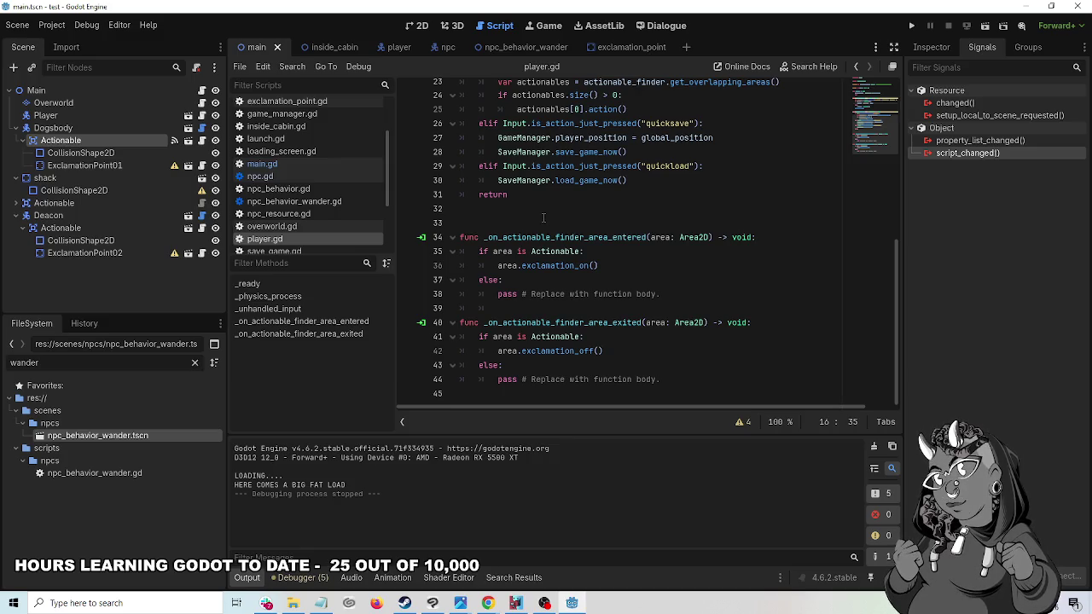
- Glance at inside_cabin, return to main, select Deacon's Actionable node, and run the project
click(328, 48)
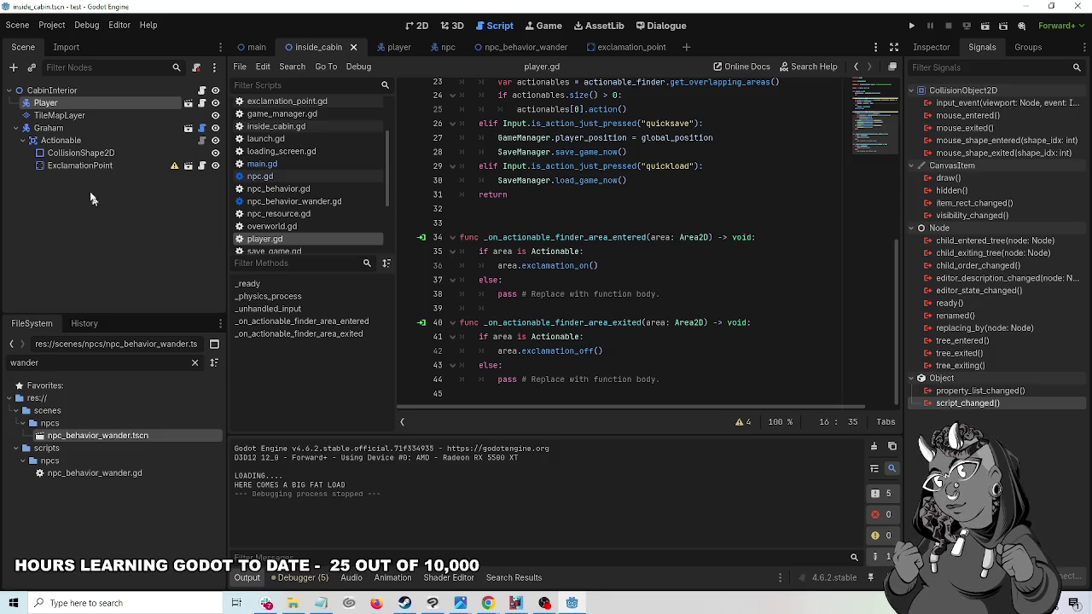
click(252, 47)
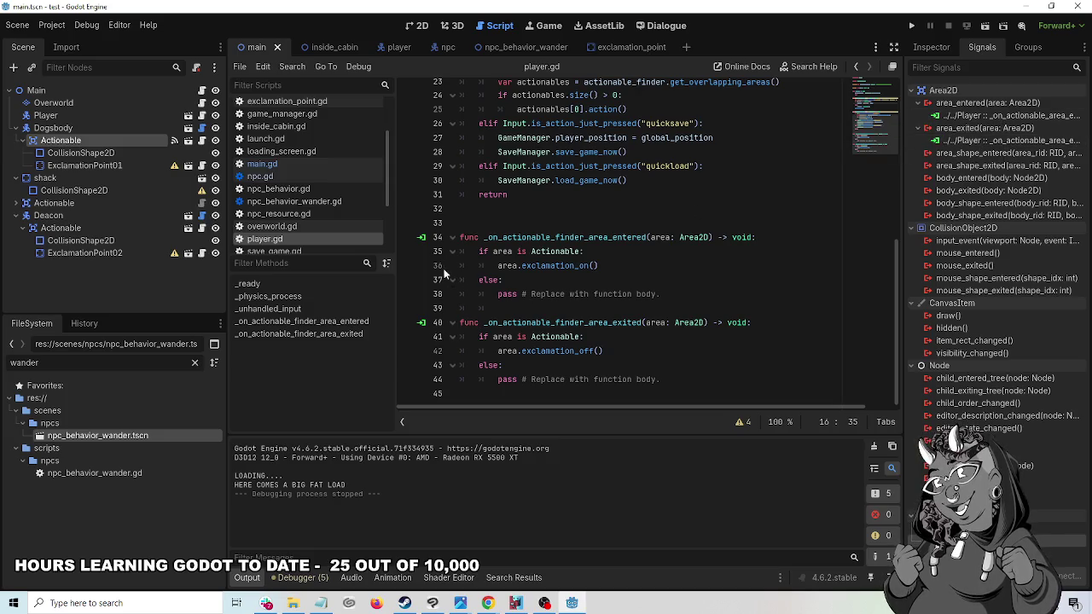
mouse_move(934, 303)
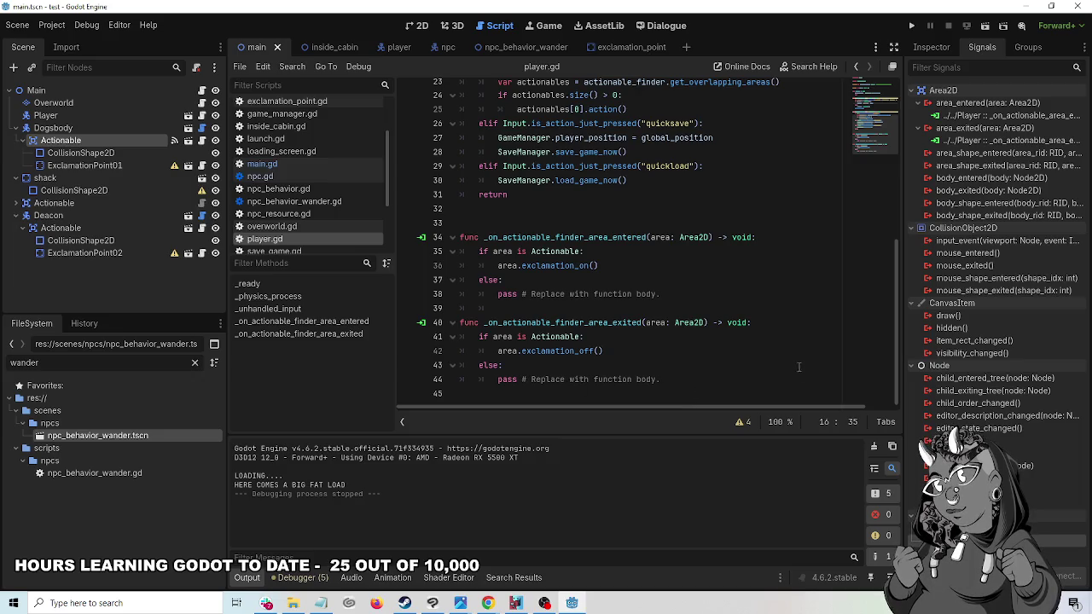
scroll(792, 354, up, 7)
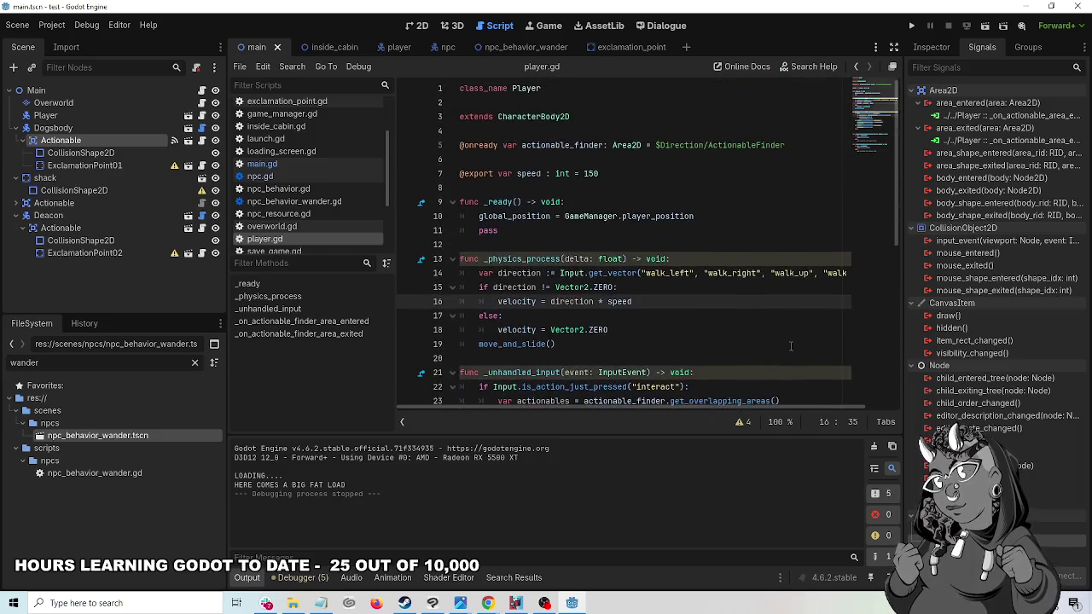
scroll(791, 345, down, 7)
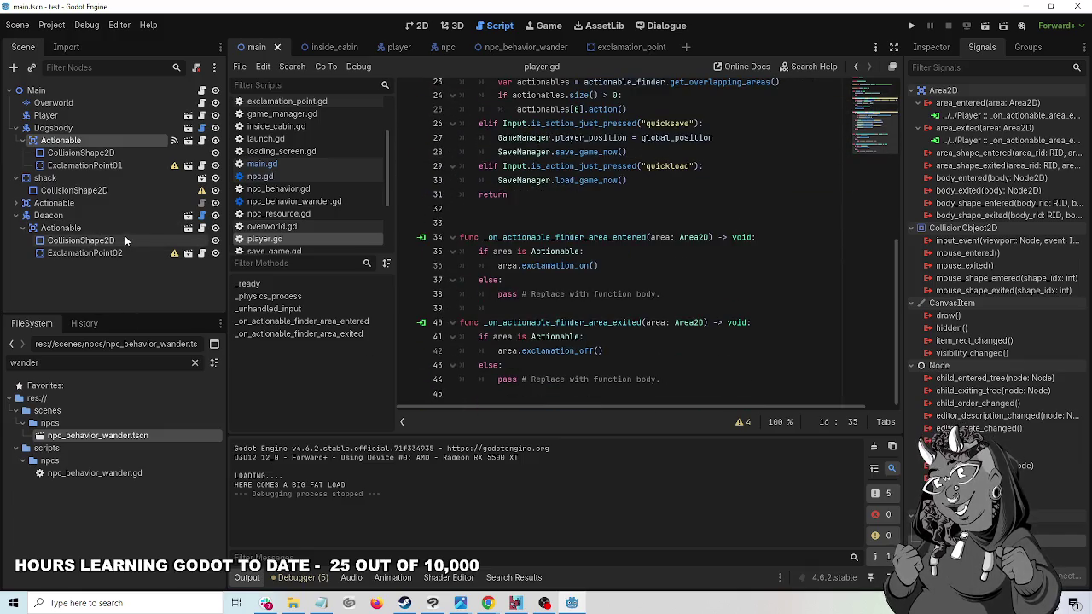
click(102, 228)
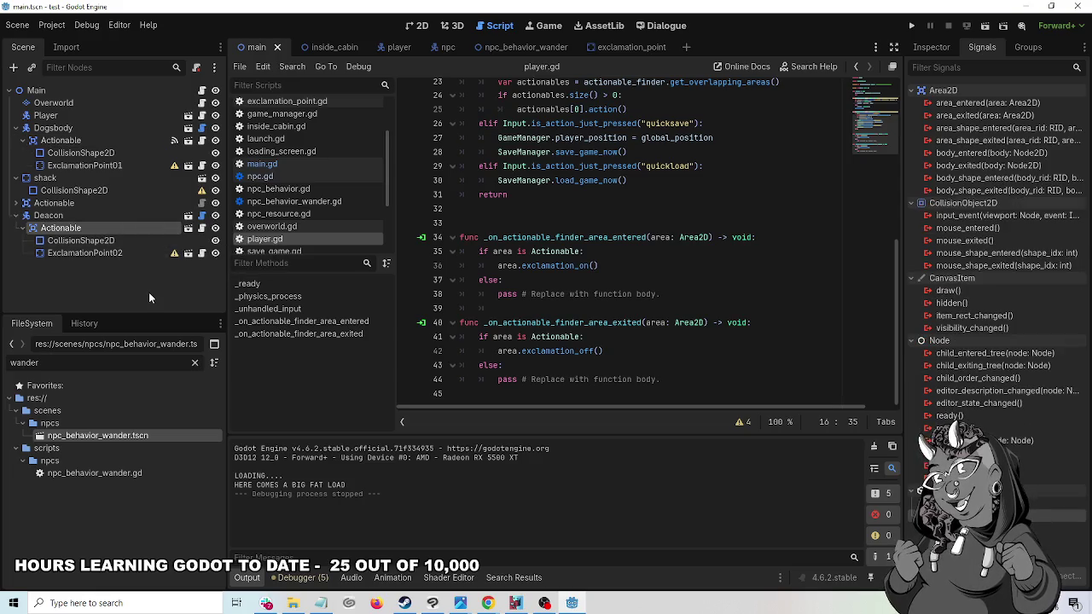
click(911, 25)
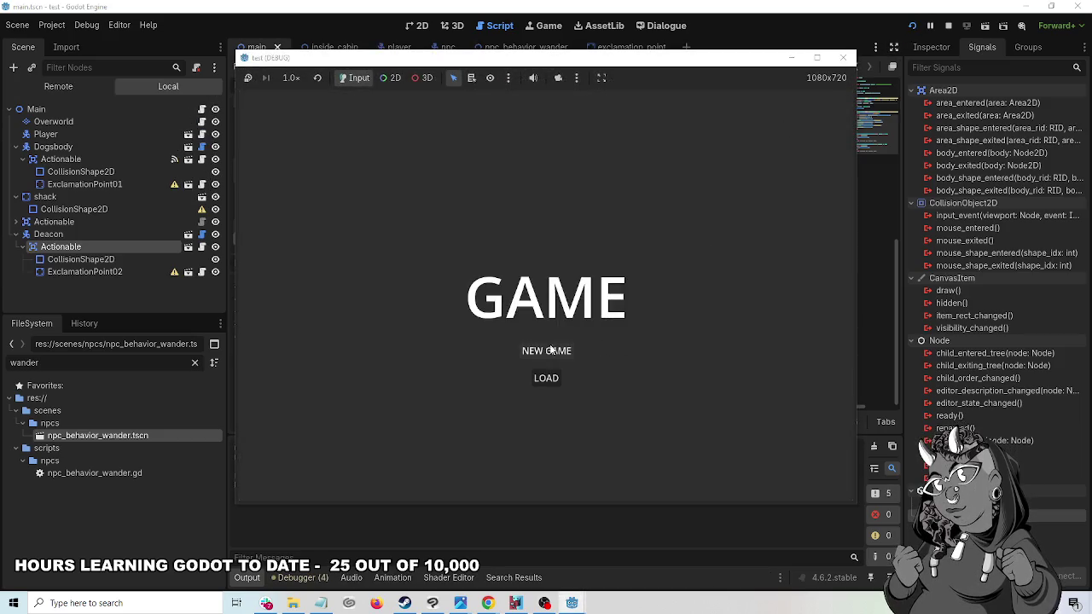
- Start a new game, walk the player to the brown NPC and away, then close the game
click(559, 351)
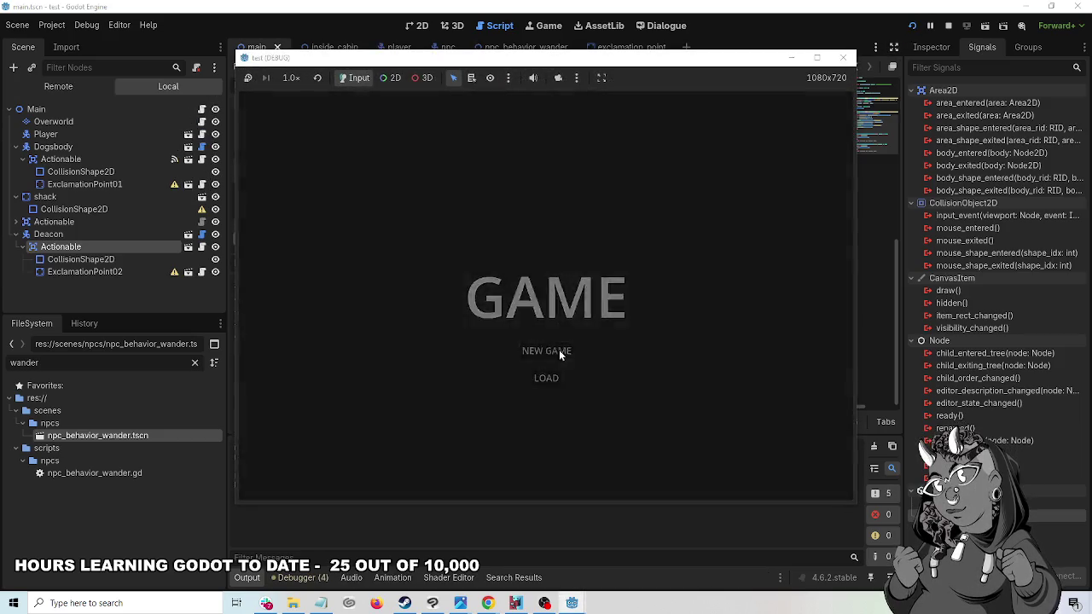
key(Up)
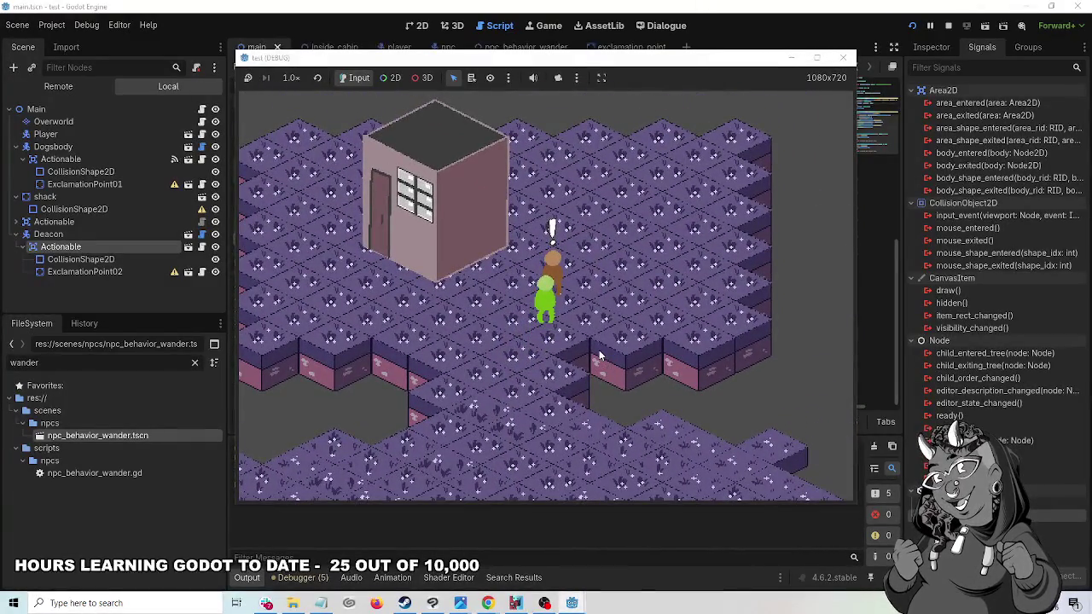
key(Down)
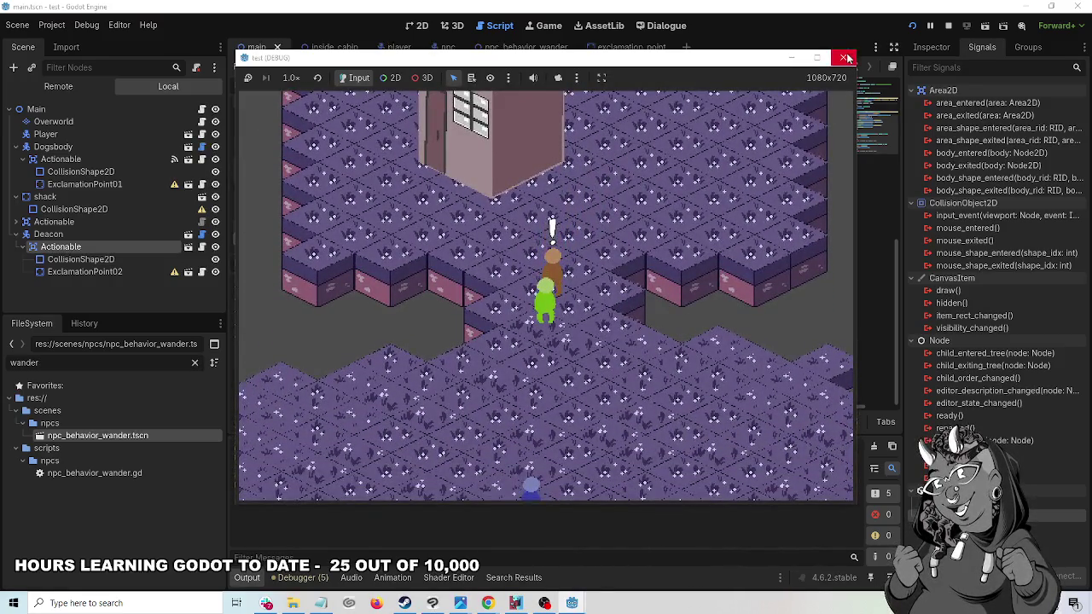
click(843, 57)
- Relaunch and walk the player beside the NPC again to check the exclamation mark, then close
click(911, 26)
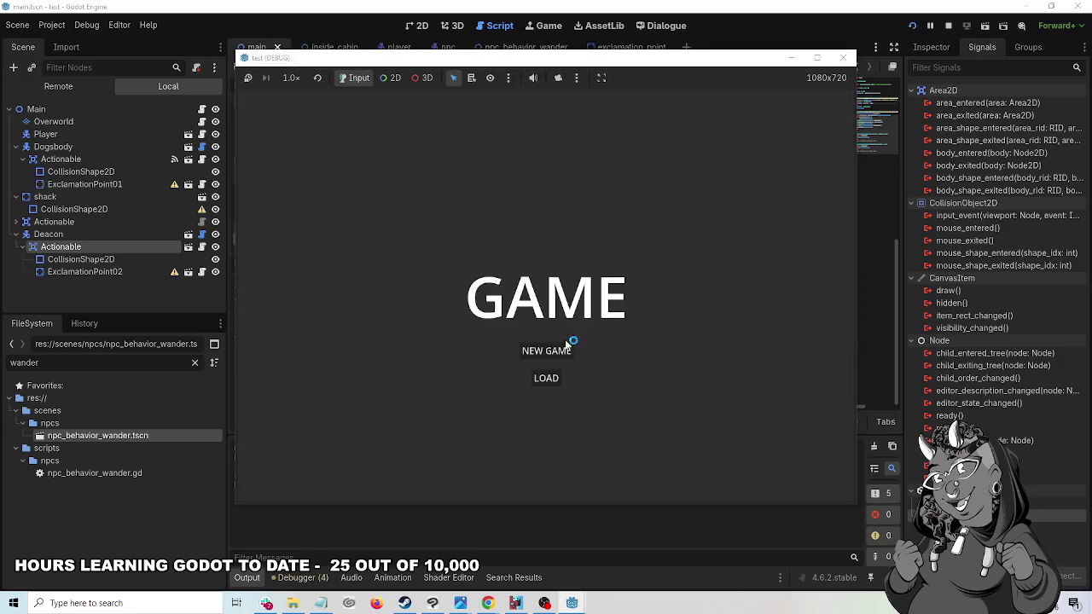
click(567, 349)
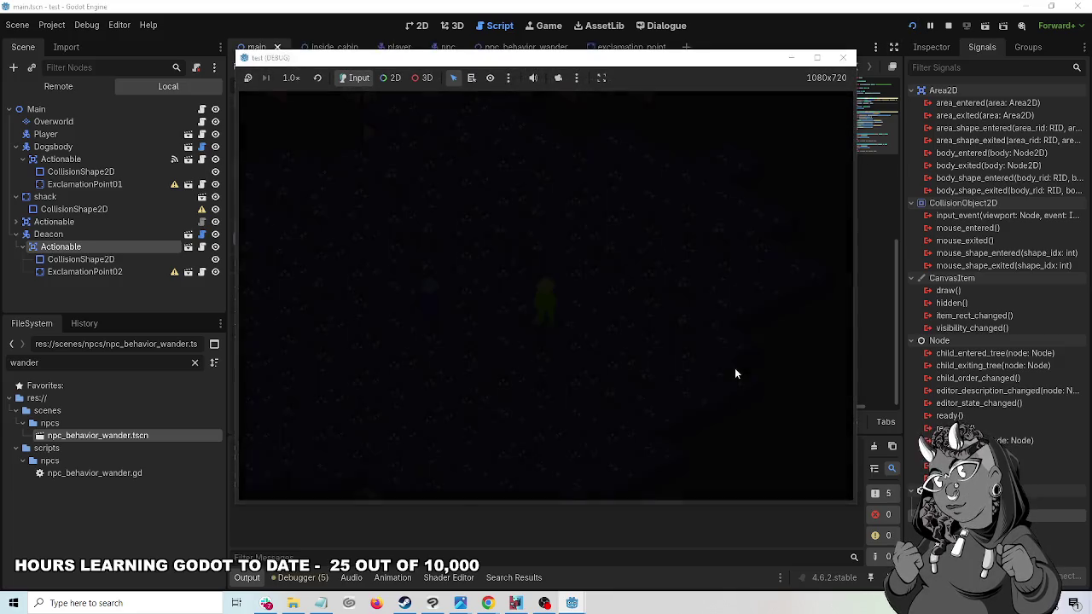
key(Up)
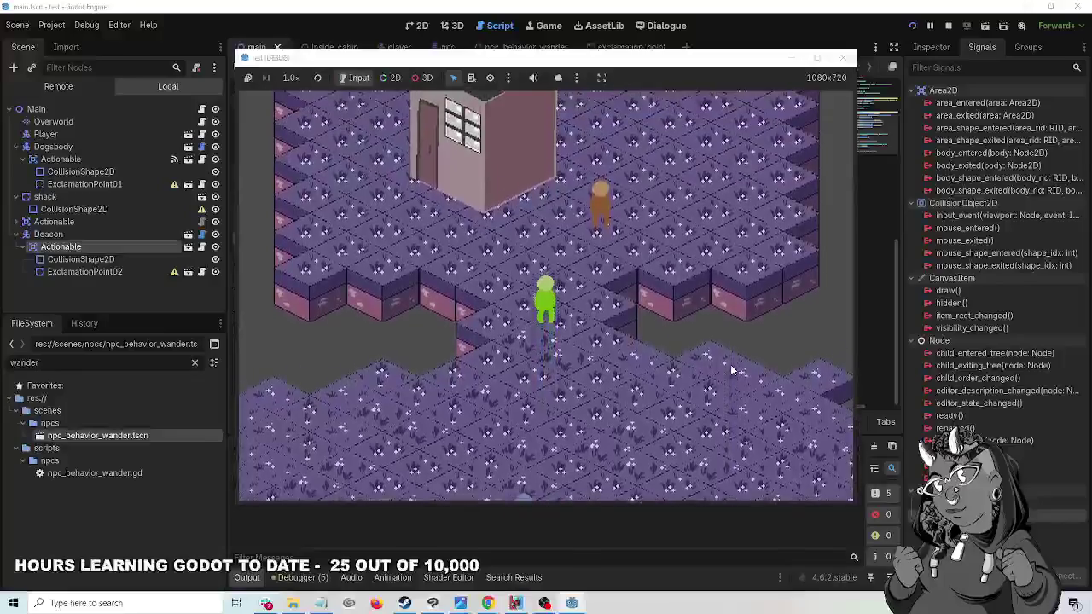
key(Left)
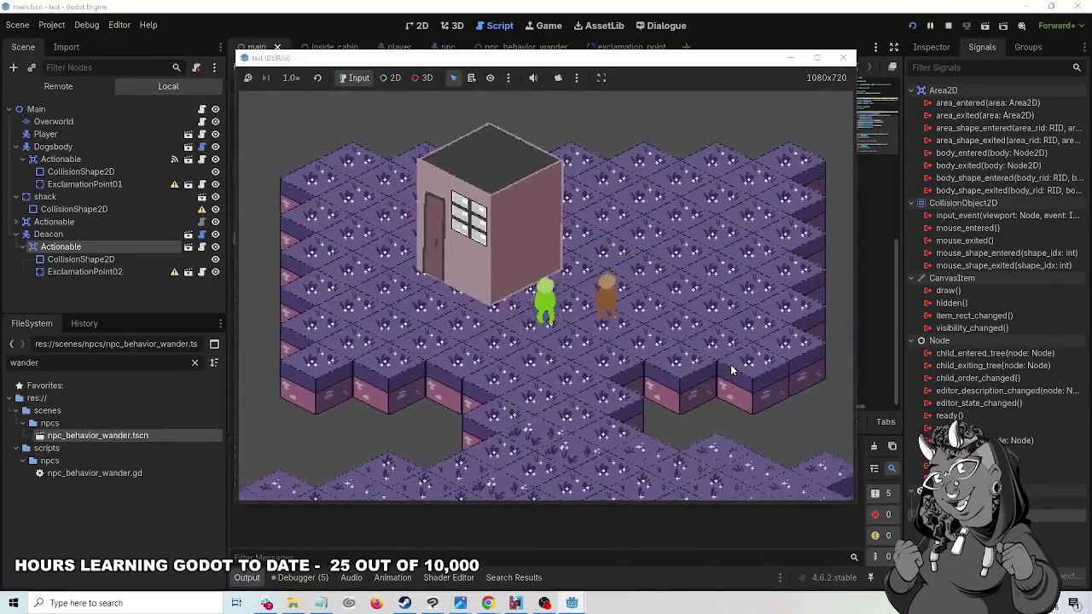
key(Down)
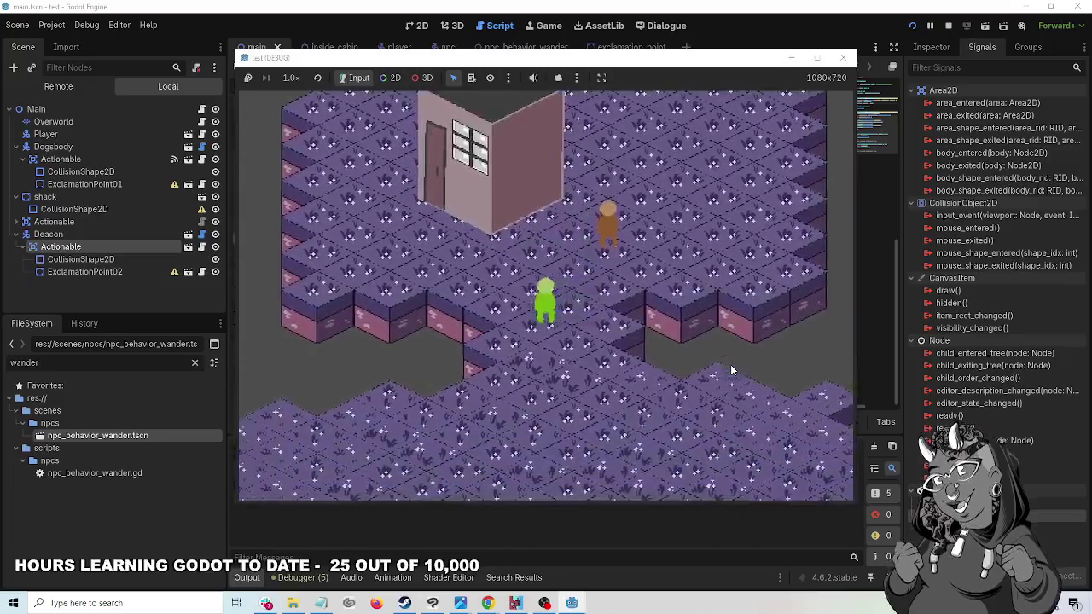
key(Up)
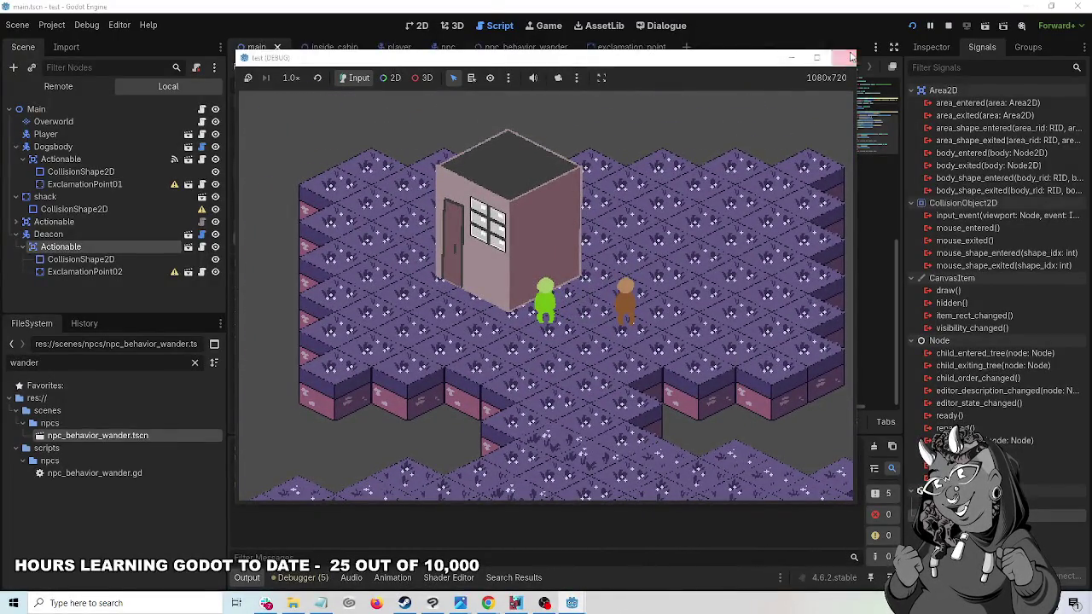
click(843, 58)
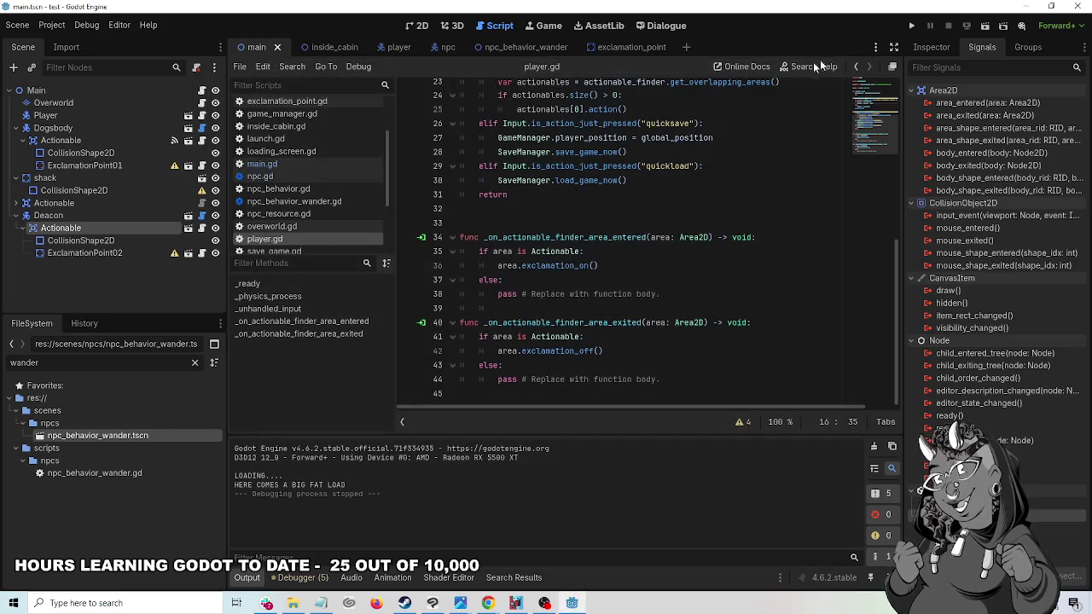
- Inspect the Dogsbody Actionable's signal connections and its CollisionObject2D Layer and Mask grids
click(175, 142)
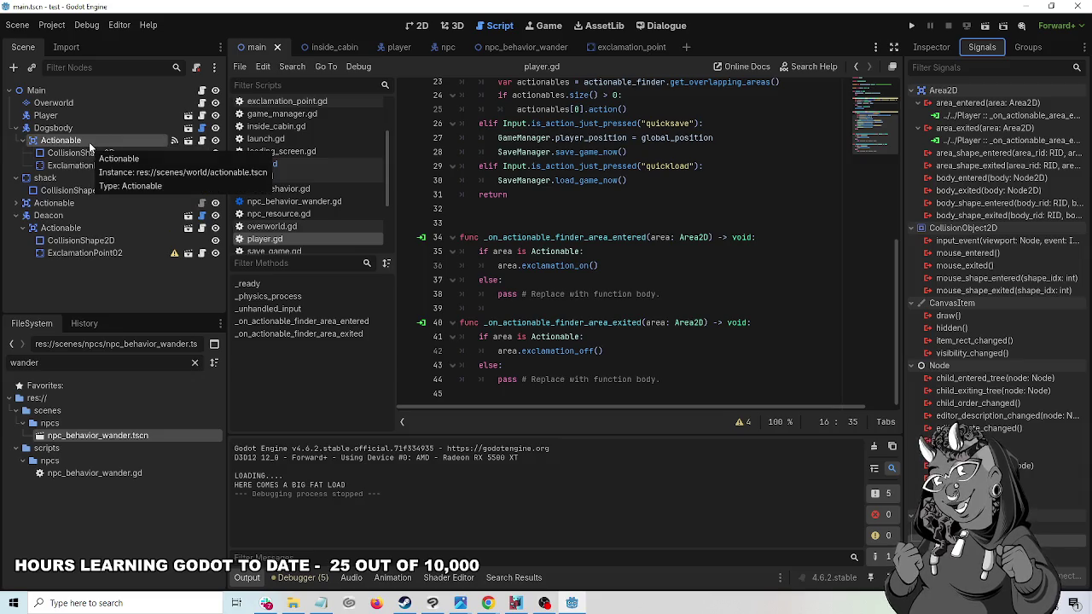
click(932, 47)
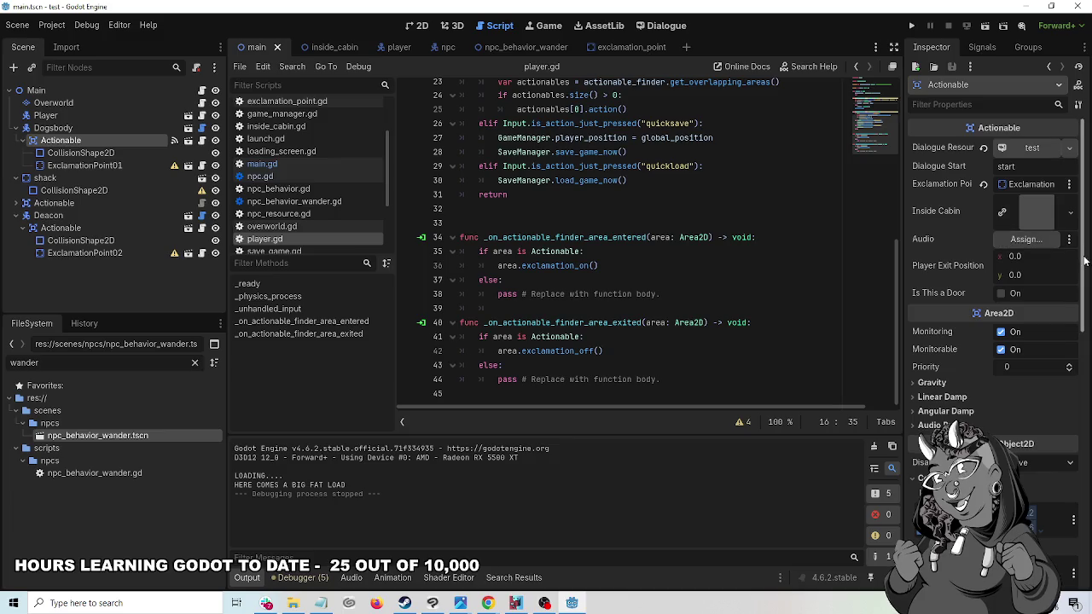
click(1071, 213)
click(1071, 213)
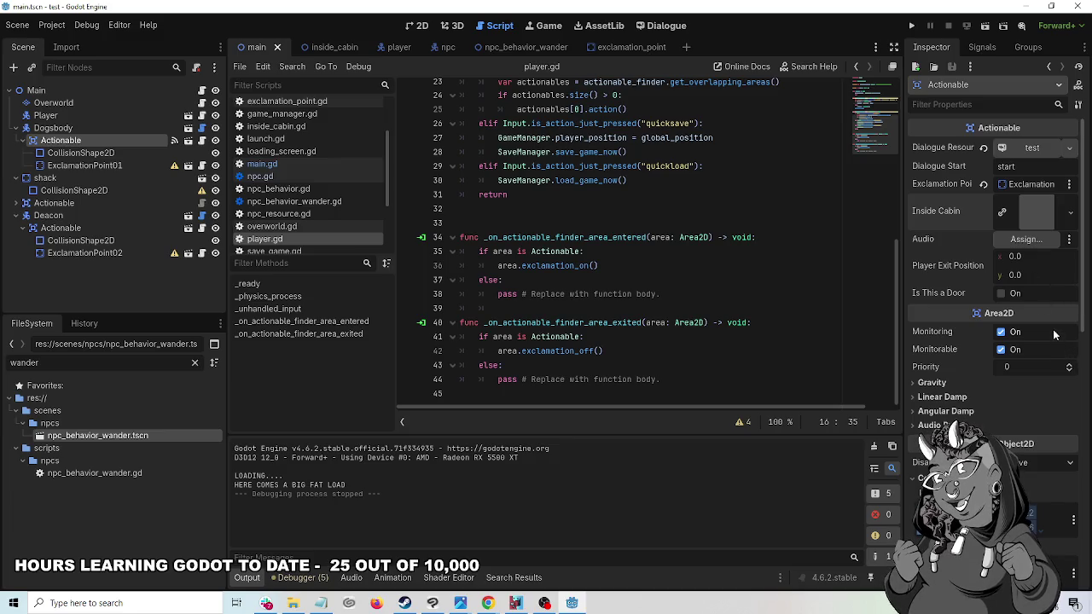
scroll(1055, 335, down, 5)
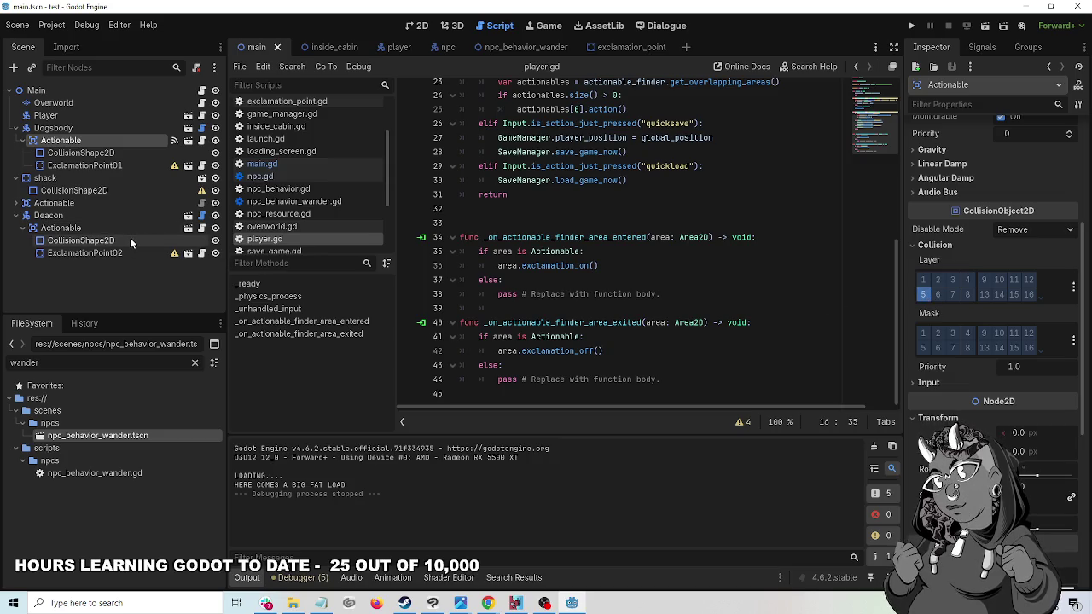
- Select Graham's Actionable in the inside_cabin scene and expand its collision settings
click(333, 47)
click(65, 141)
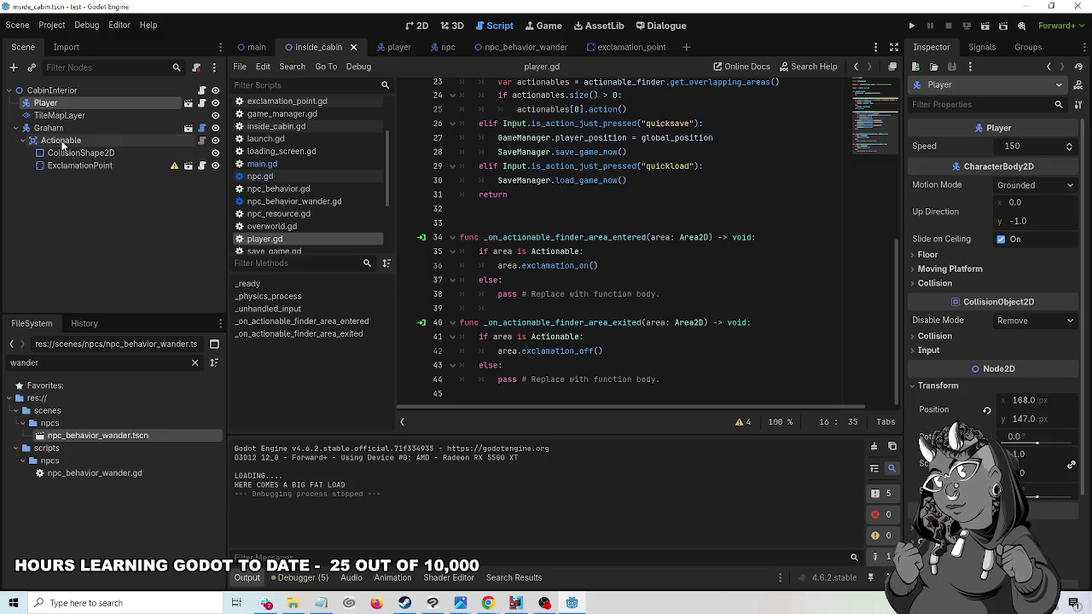
click(930, 329)
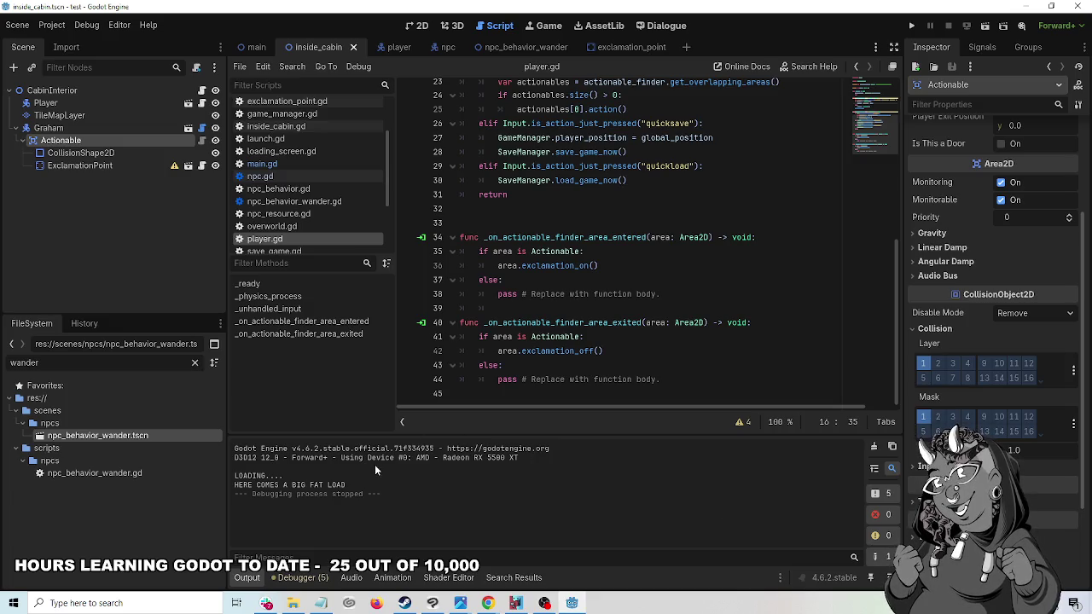
click(254, 48)
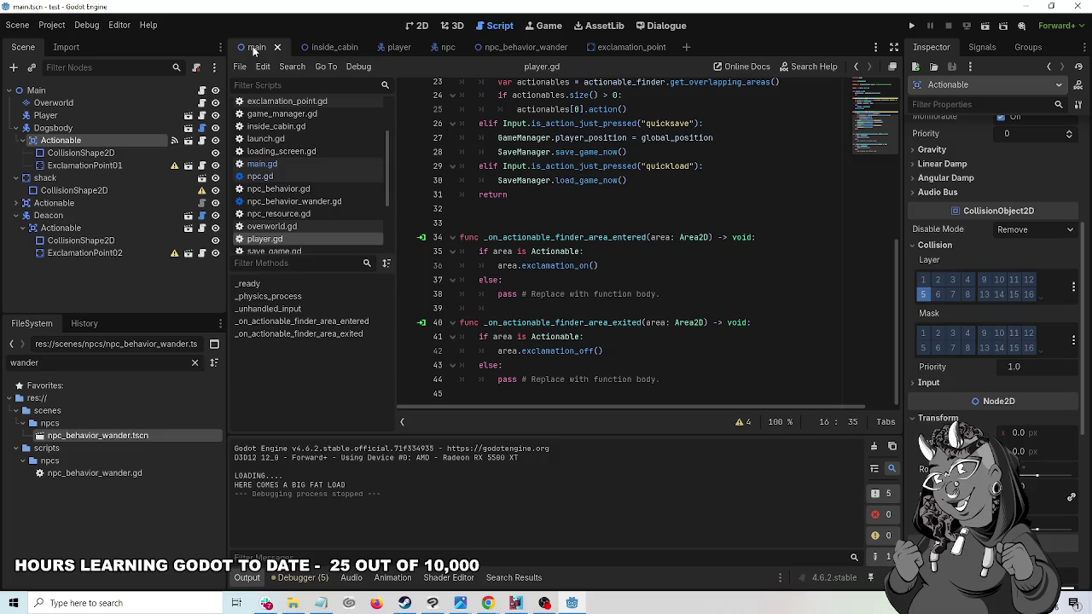
click(323, 48)
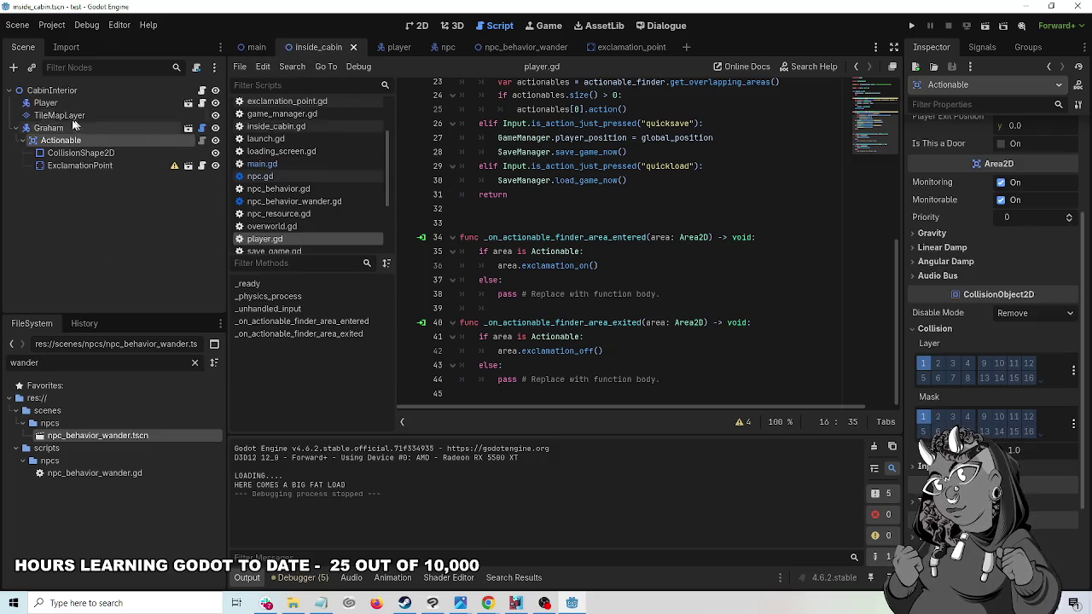
- Put Graham's Actionable on collision layer 5, clear layer 1 and mask 1, save, and run
click(925, 378)
click(924, 364)
click(923, 417)
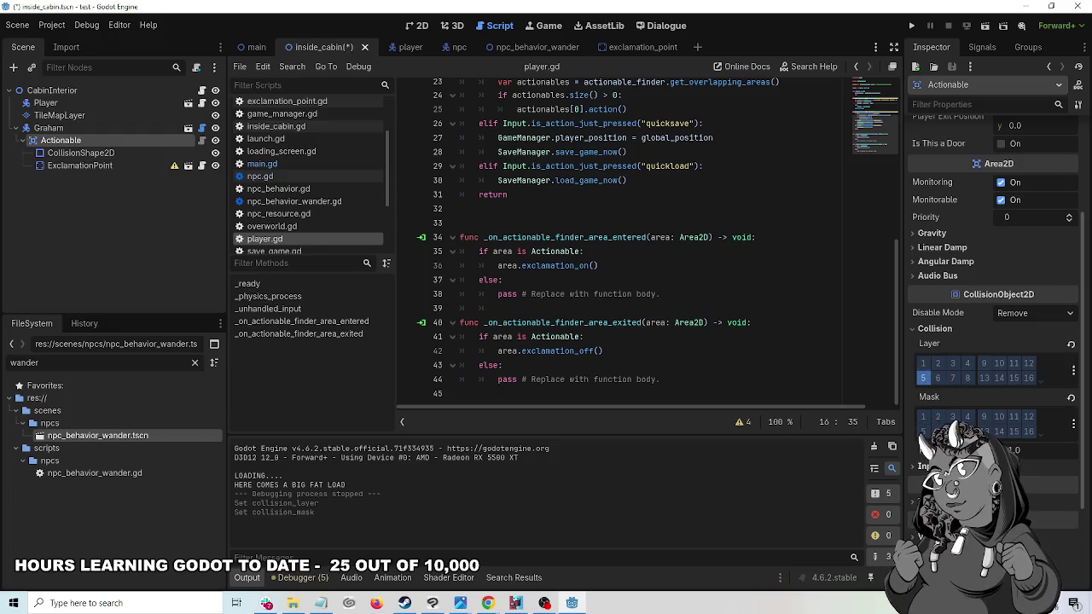
key(ctrl+s)
click(912, 27)
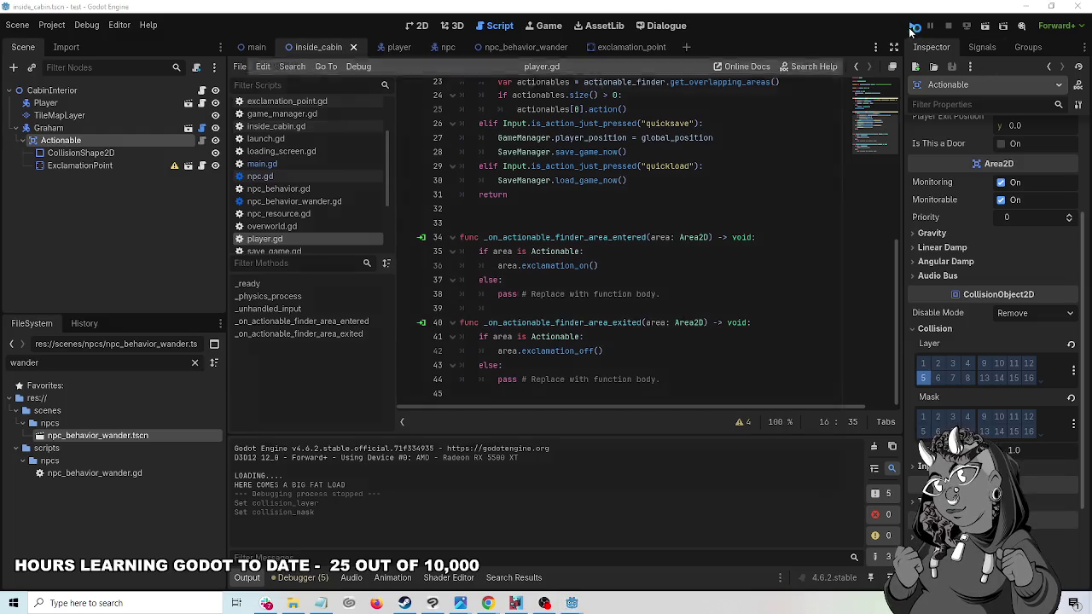
- Start a new game and walk the player up into the house
key(Return)
key(w)
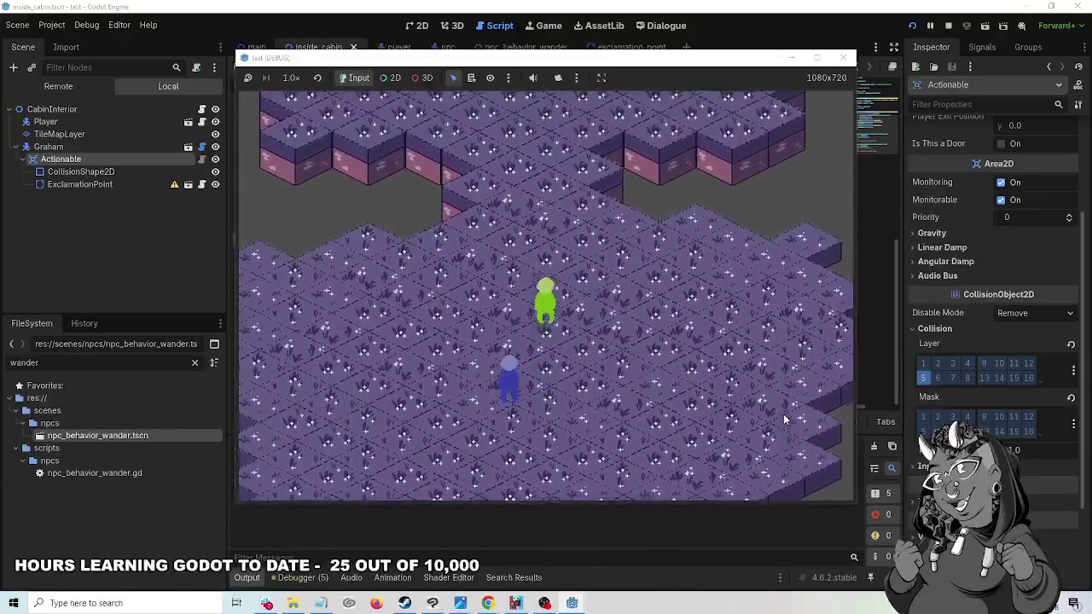
key(w)
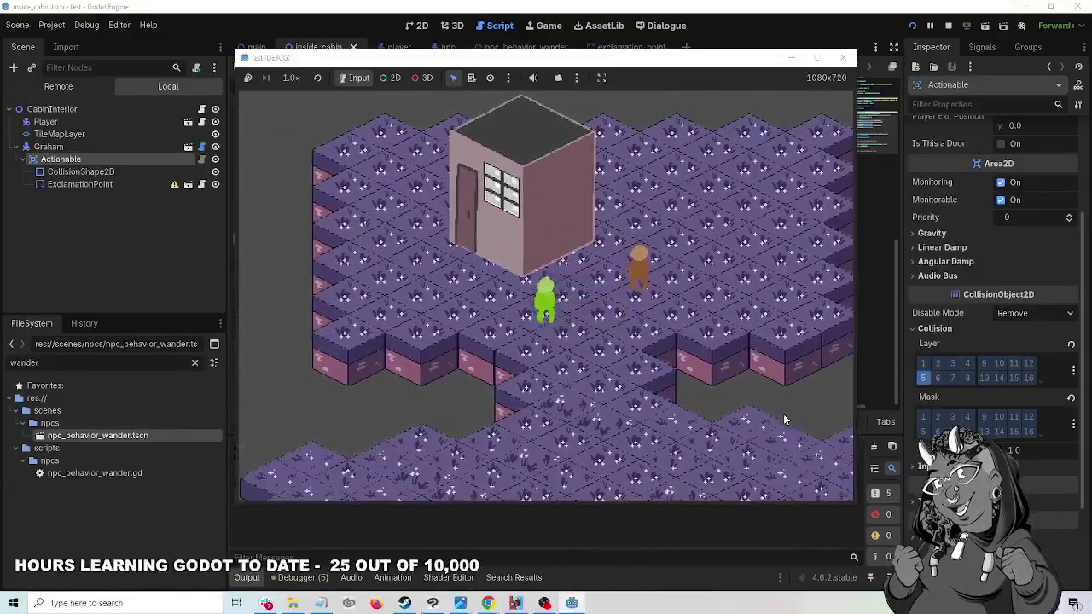
key(w)
key(Return)
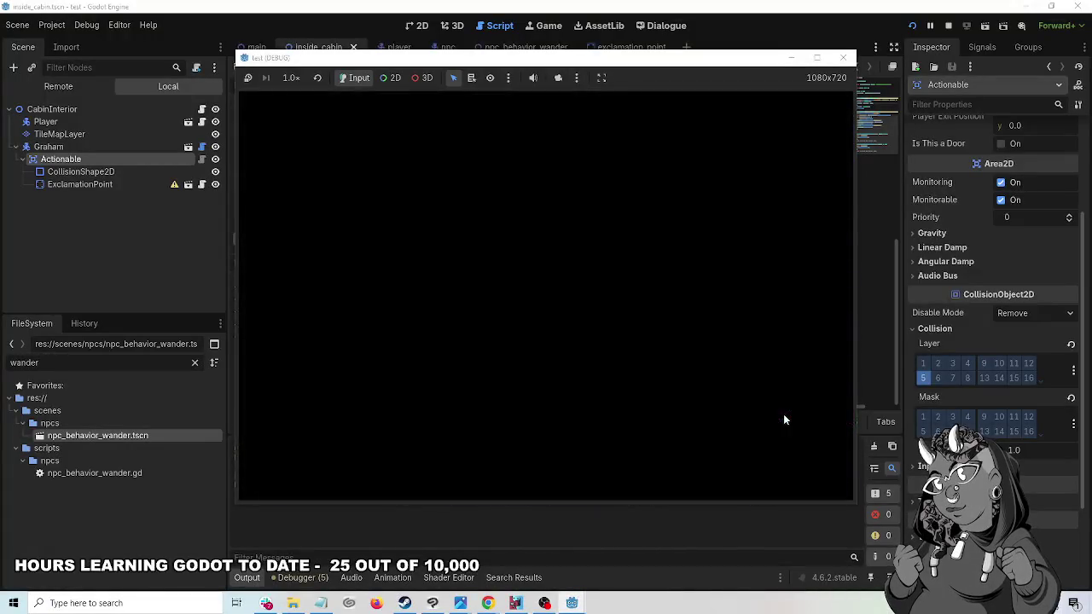
- Walk around the cabin and approach Graham until his exclamation mark appears
key(a)
key(d)
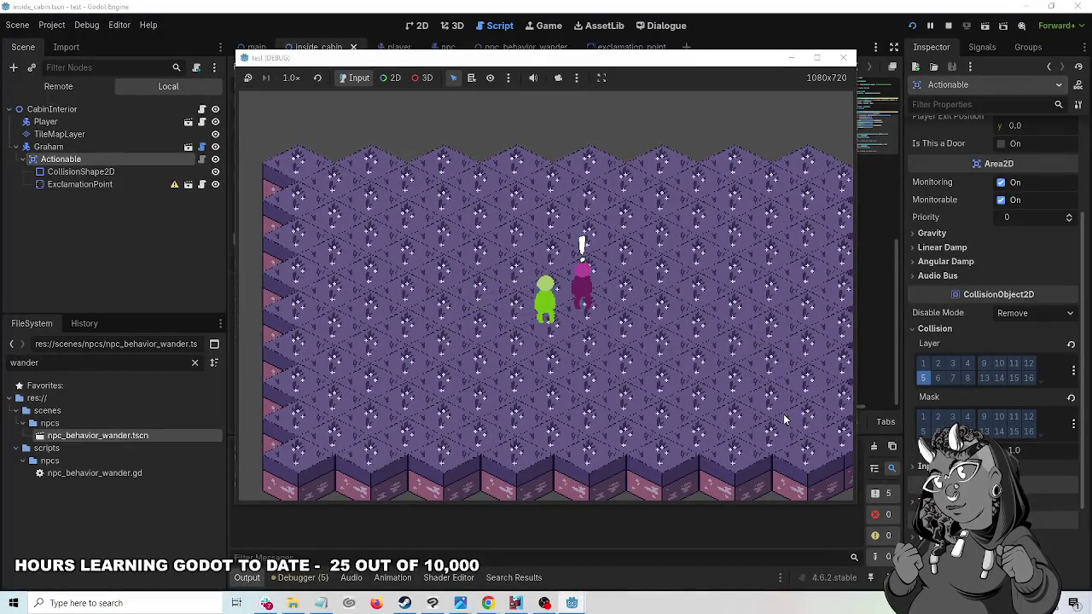
key(a)
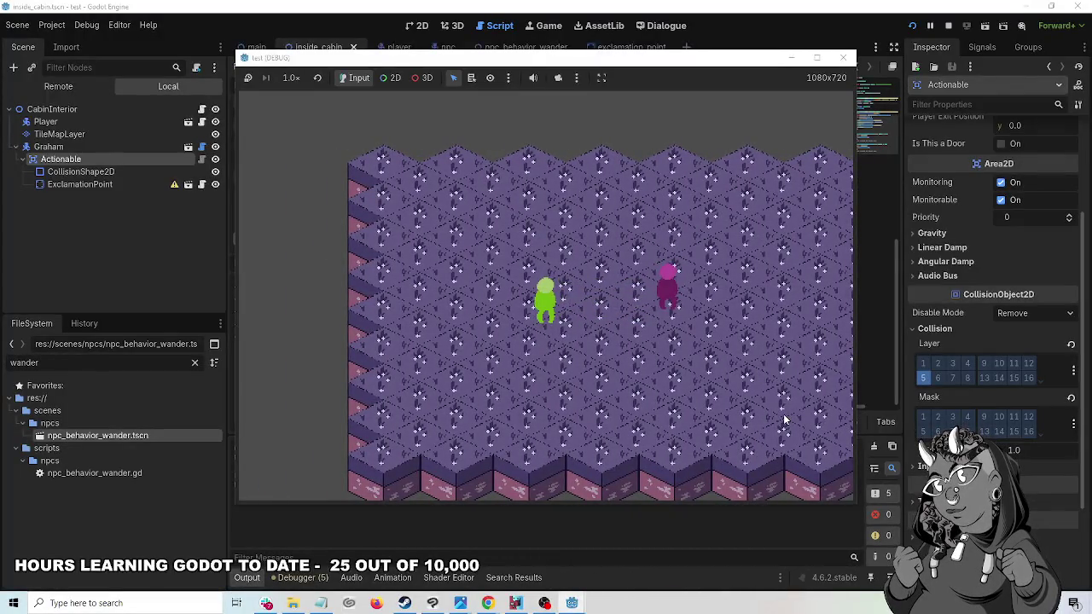
key(s)
key(a)
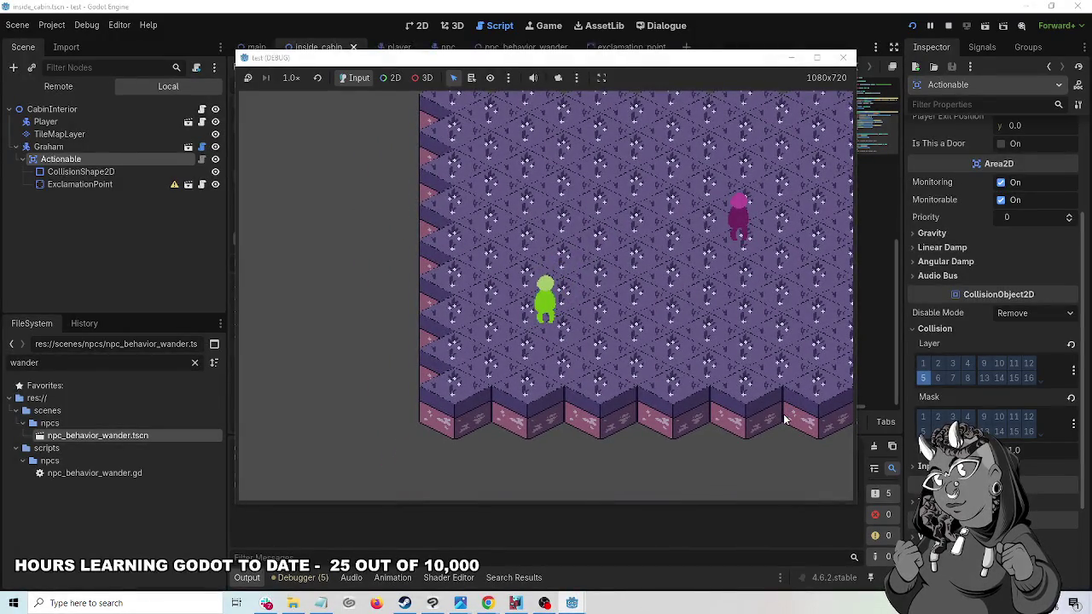
key(s)
key(a)
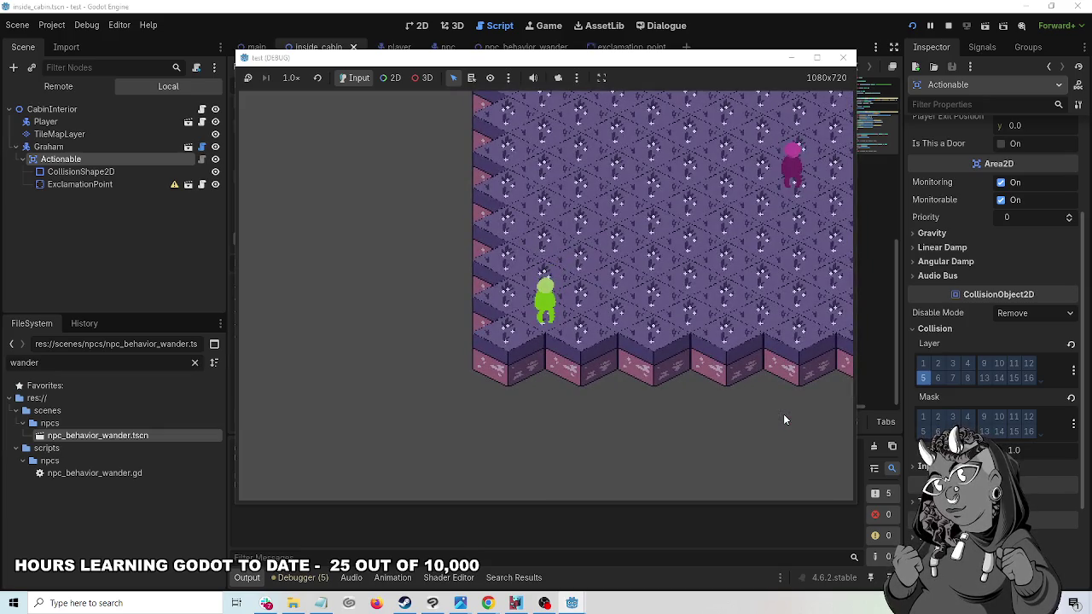
key(w)
key(d)
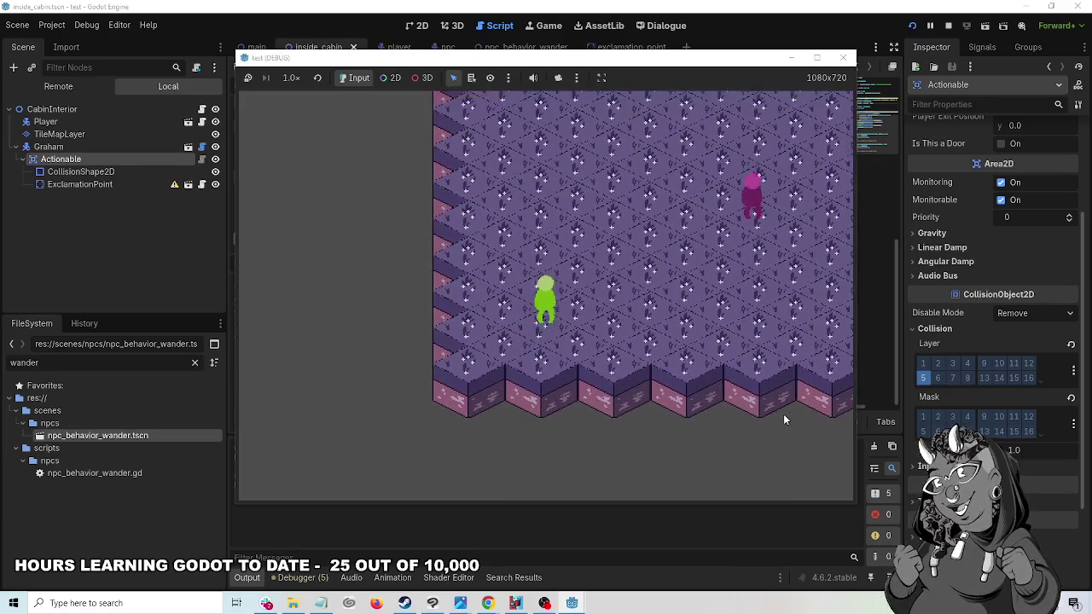
key(a)
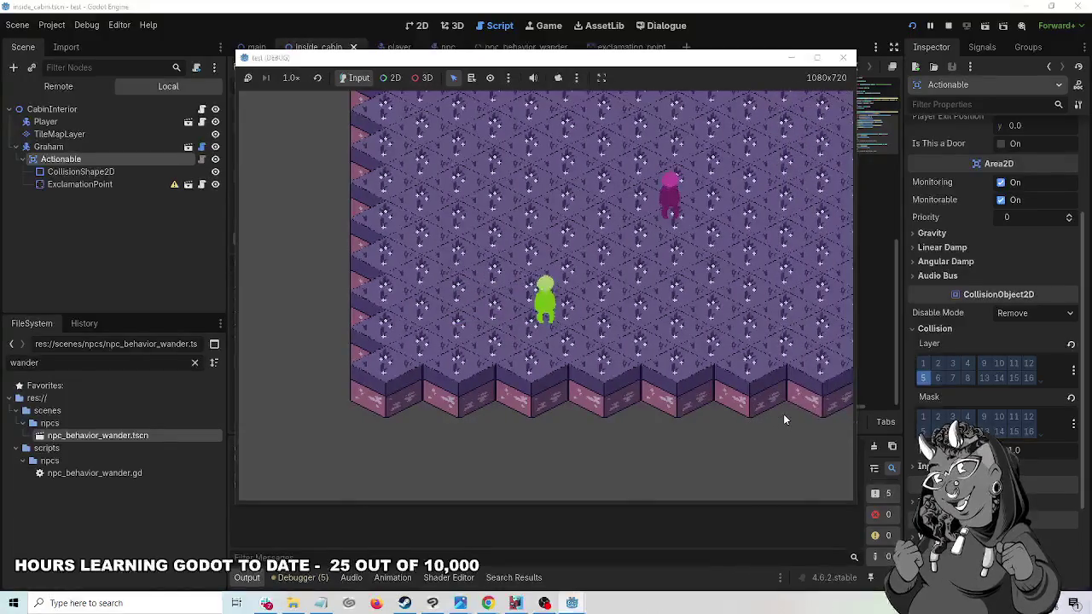
key(w)
key(d)
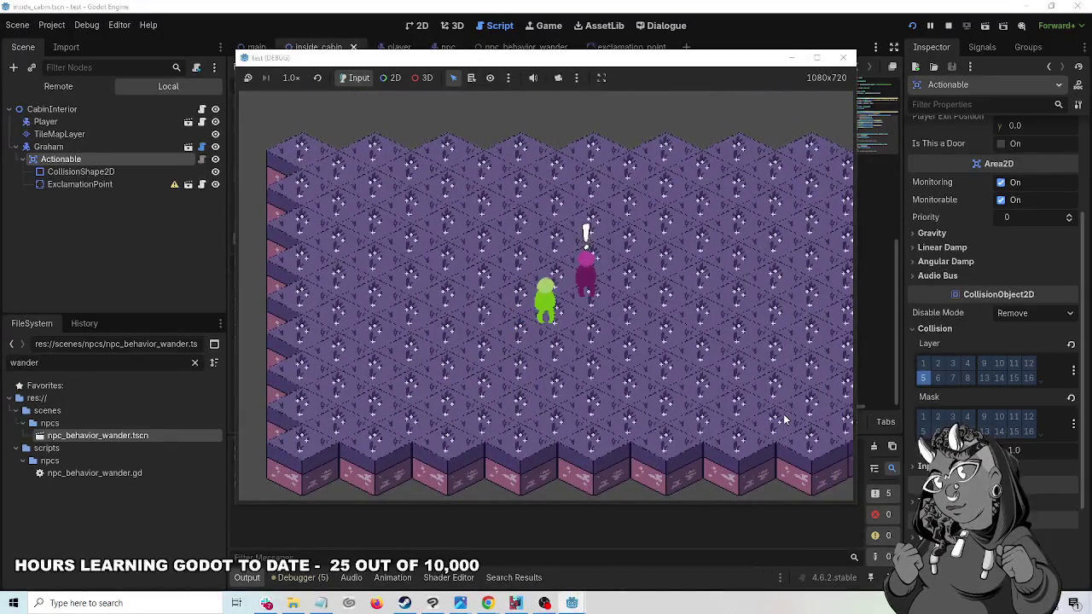
- Talk to Graham and advance through his dialogue
key(e)
key(space)
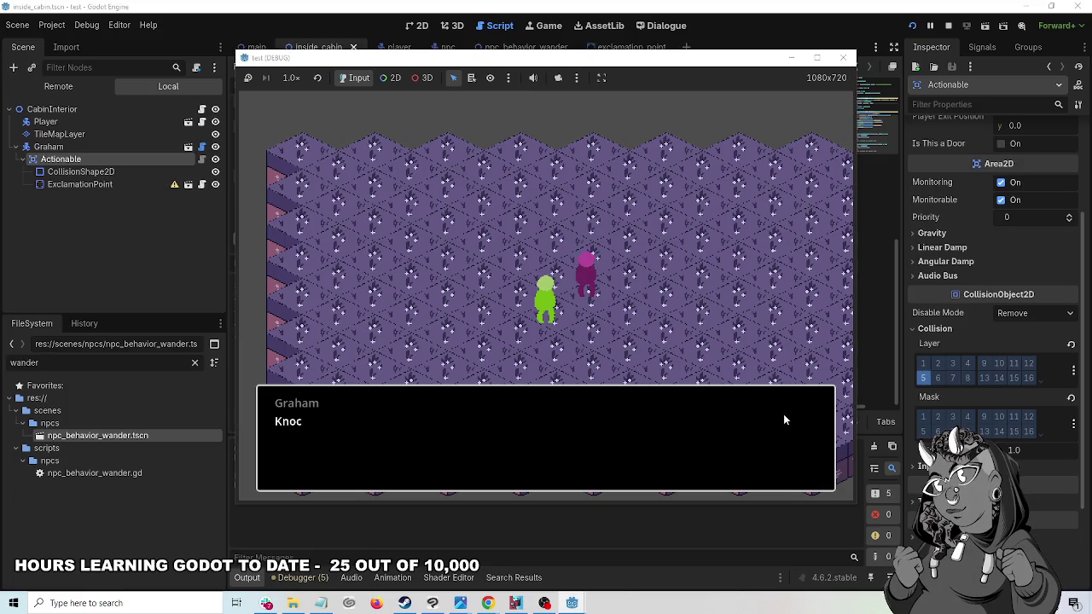
key(space)
key(a)
- Step away from Graham, return beside him, and talk to him again
key(s)
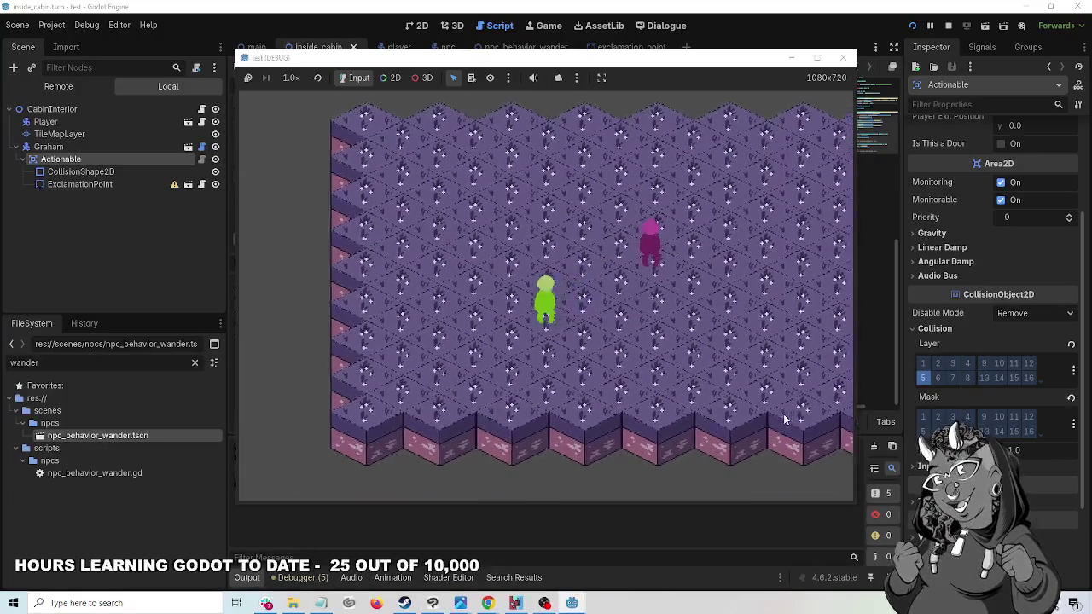
key(a)
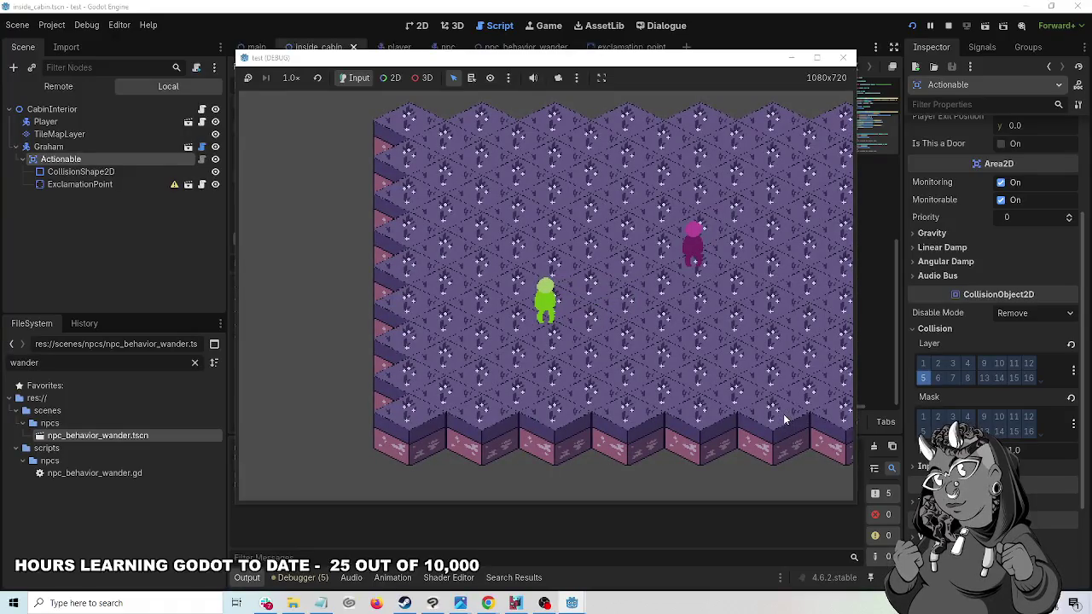
key(w)
key(d)
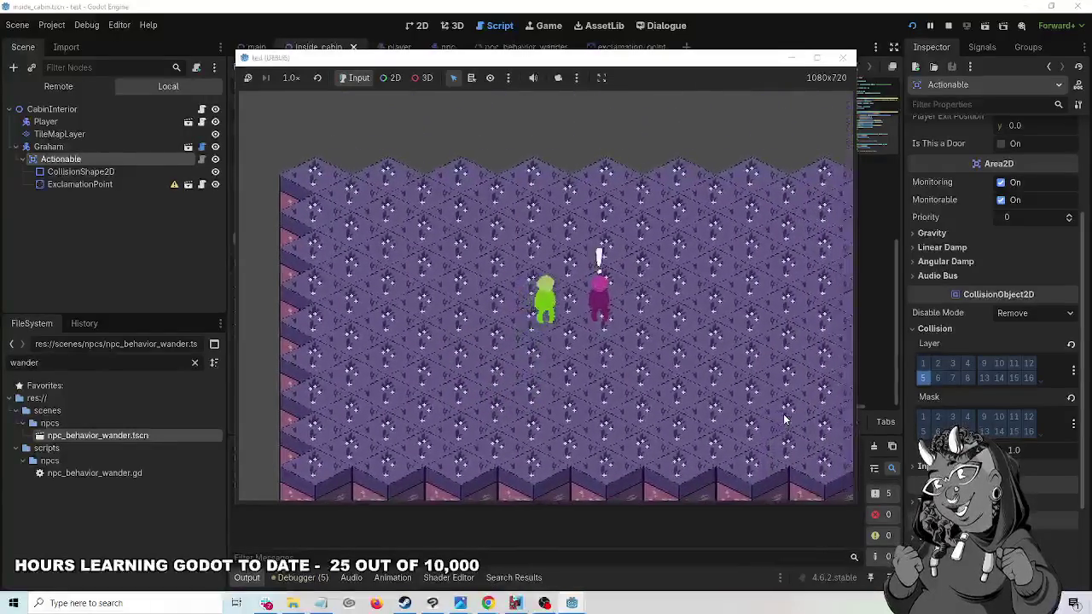
key(a)
key(d)
key(a)
key(d)
key(d)
key(space)
key(space)
key(space)
key(a)
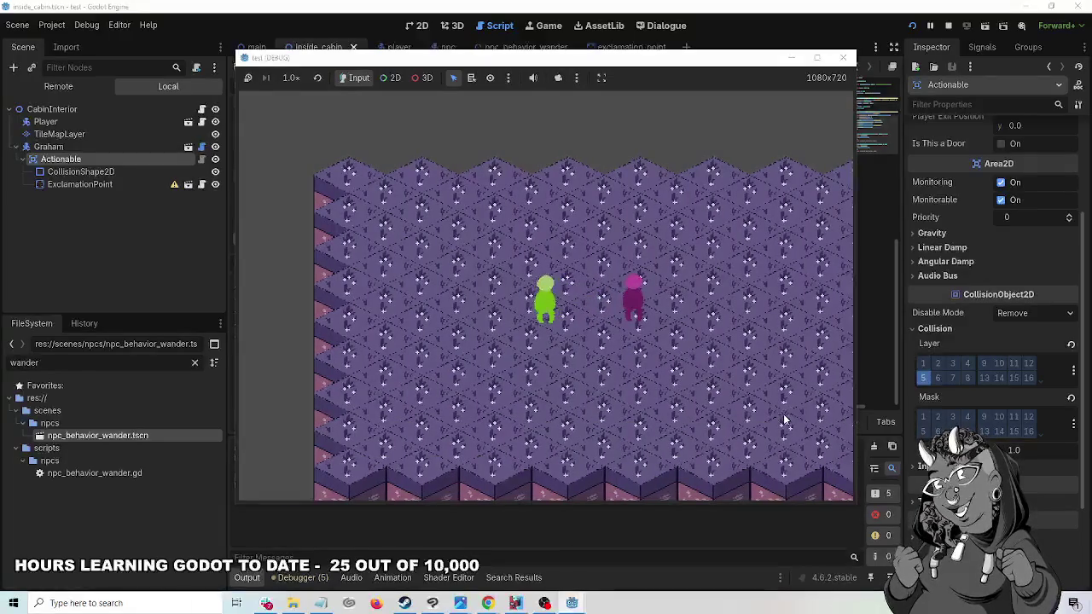
- Walk away from and back toward Graham once more, then close the game window
key(s)
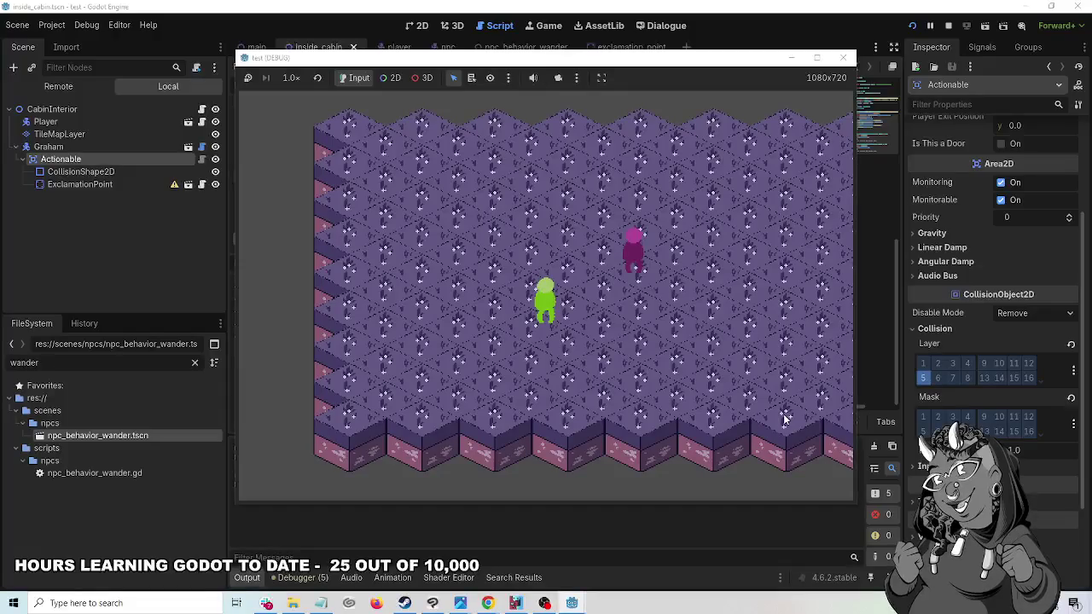
key(d)
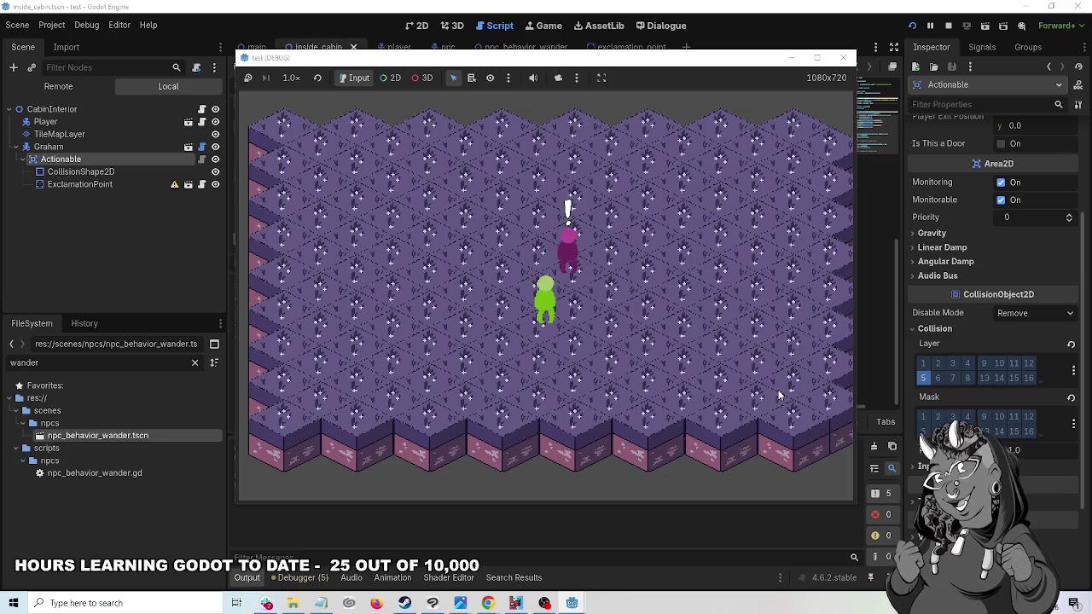
key(Left)
key(Left)
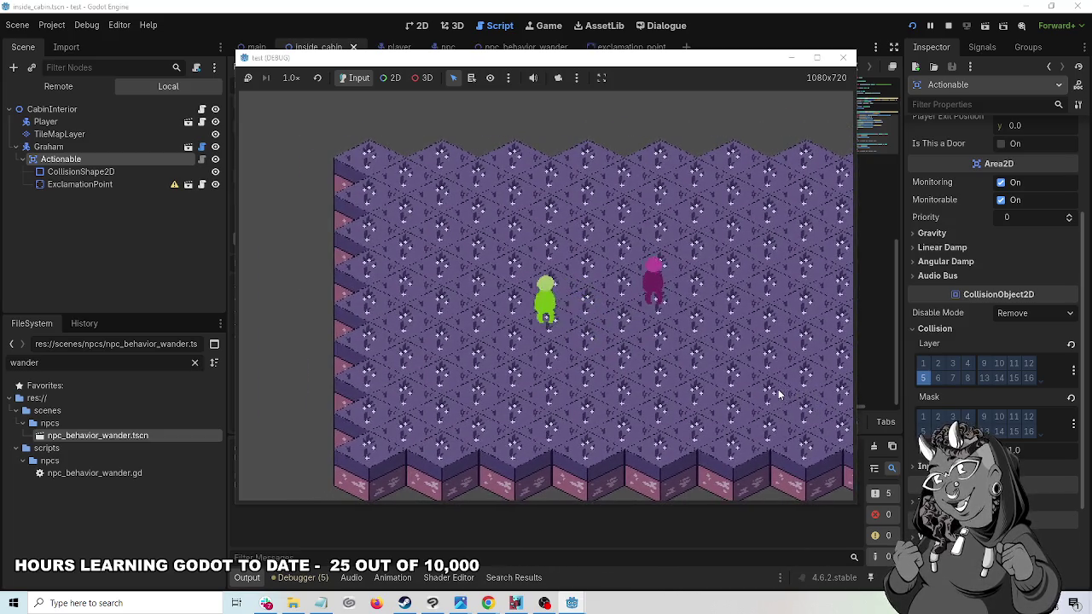
key(Right)
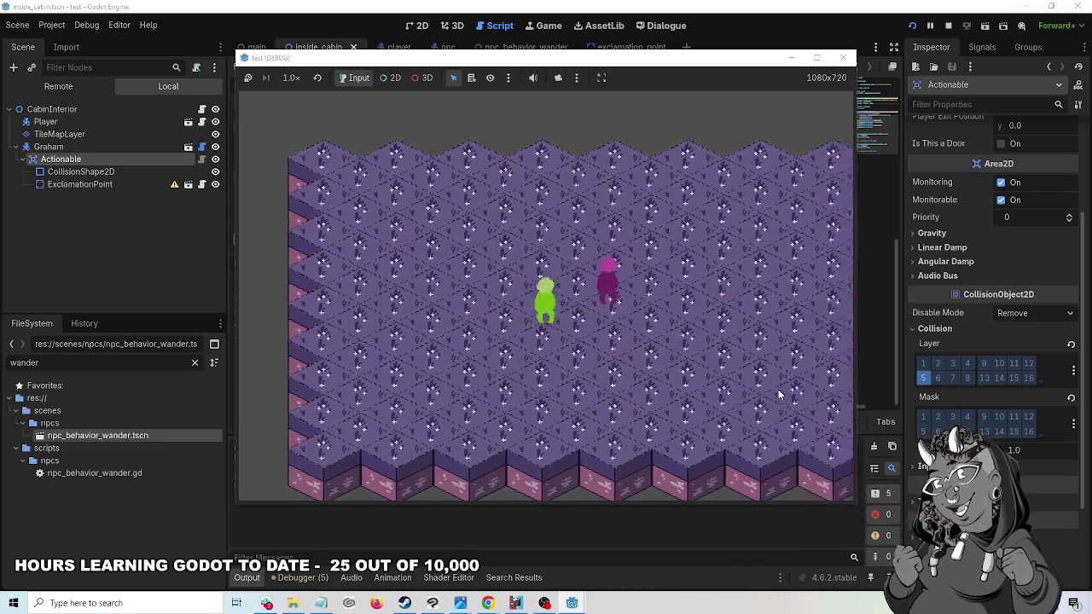
key(Down)
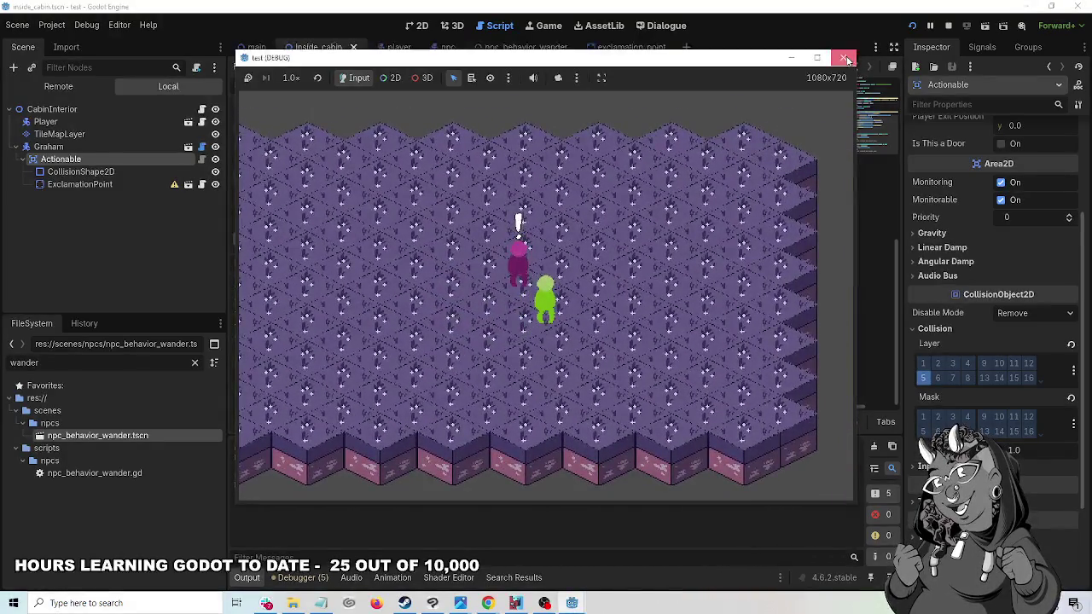
click(843, 57)
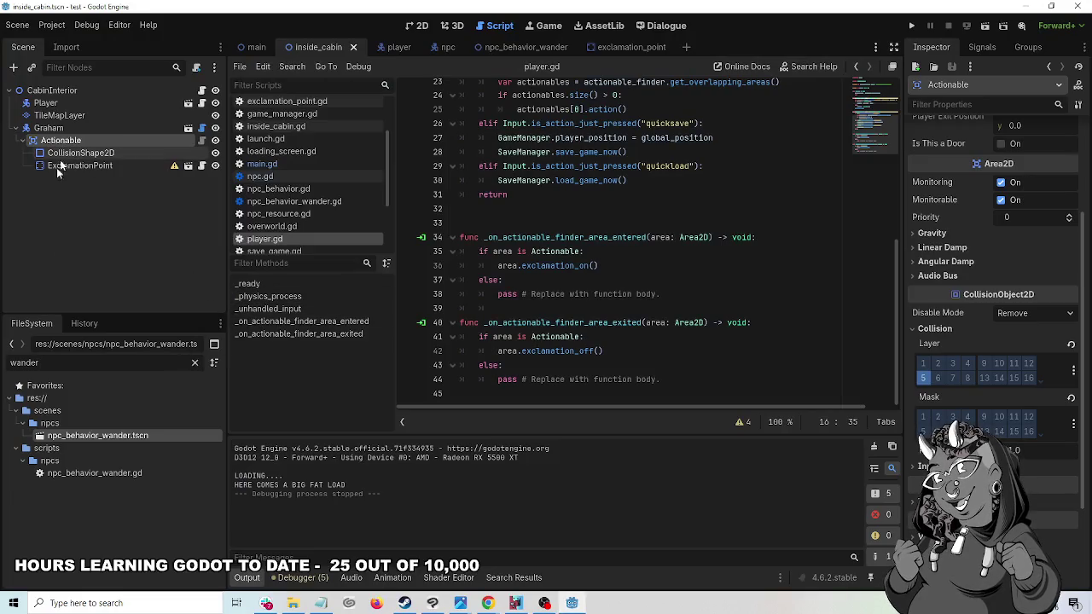
- Filter for 'wan', add npc_behavior_wander.tscn under Graham, and set Wander Range to 4
click(195, 364)
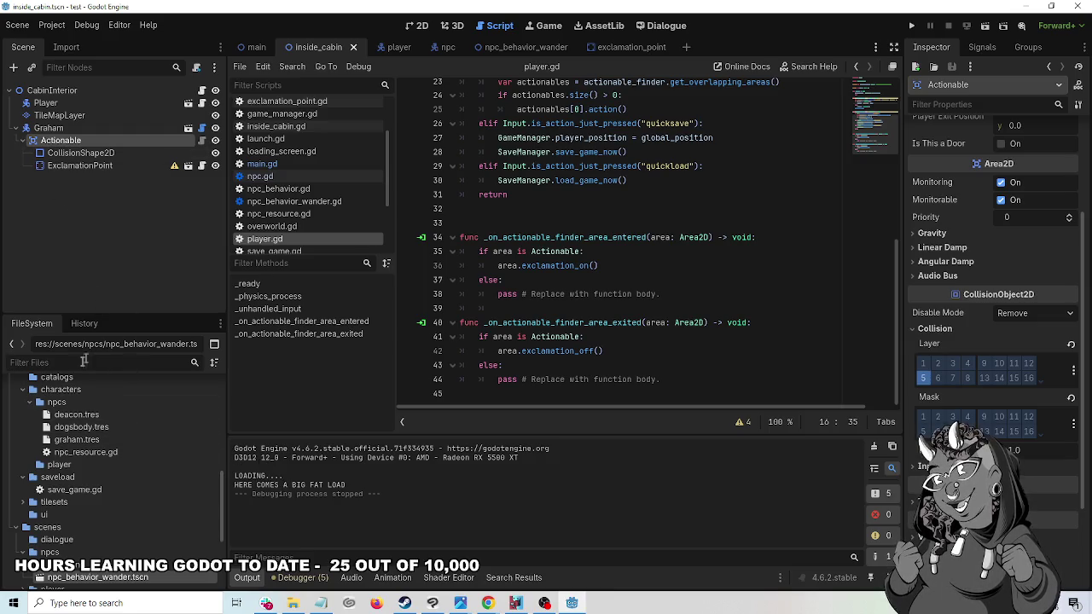
text(wan)
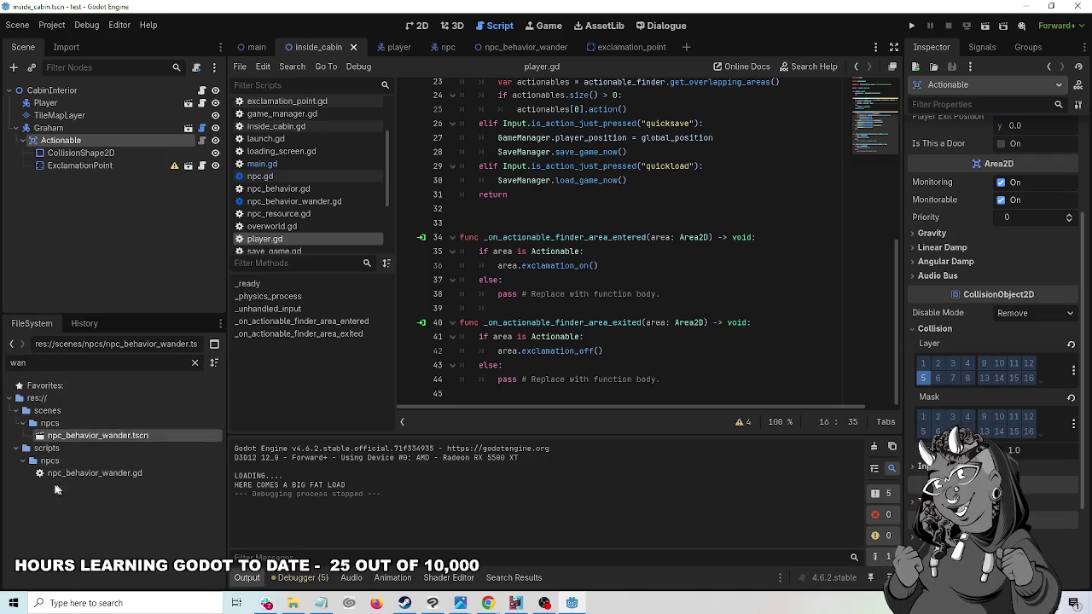
mouse_move(40, 437)
mouse_down()
mouse_move(51, 427)
mouse_move(64, 149)
mouse_move(77, 149)
mouse_up()
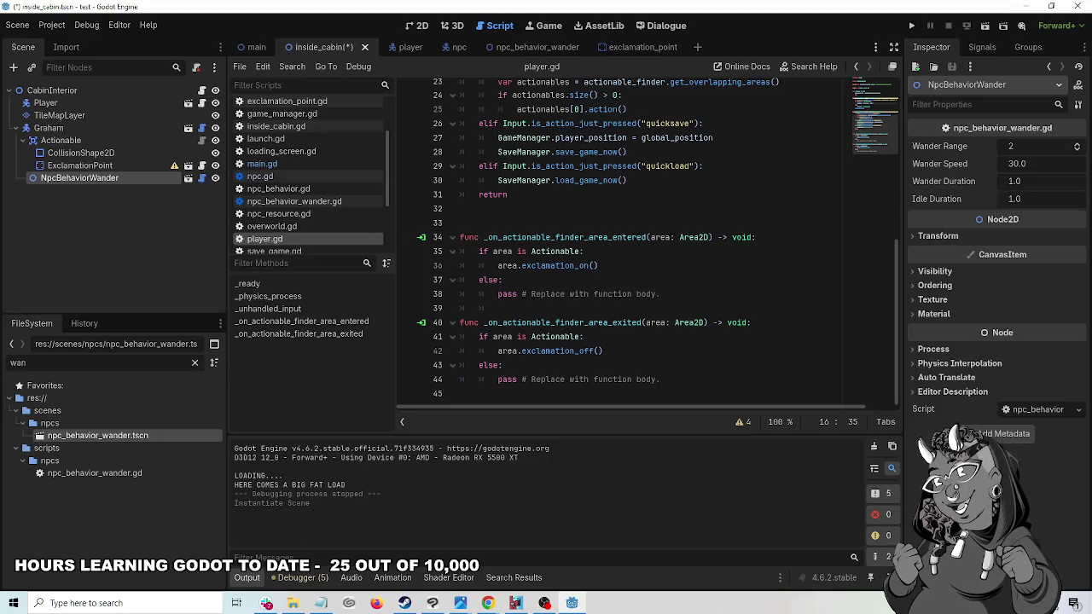
click(418, 25)
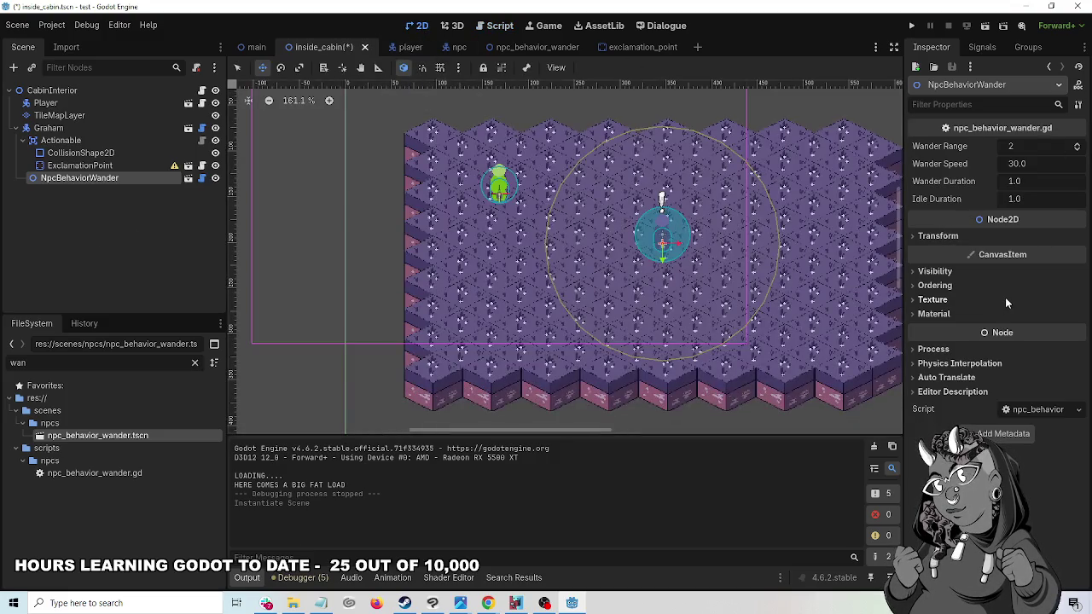
click(1077, 145)
click(1078, 145)
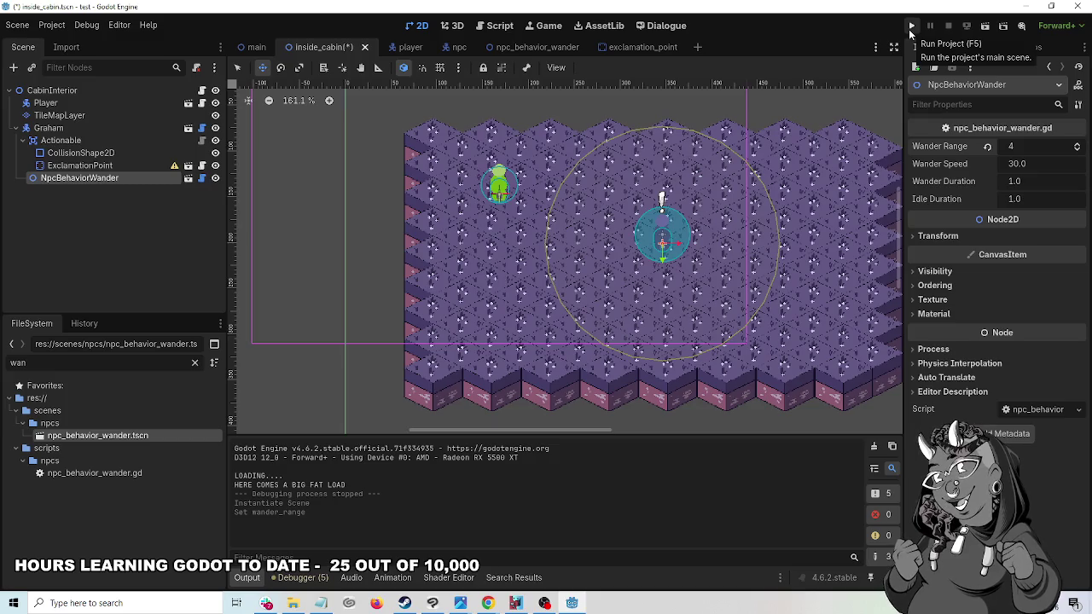
- Run a new game and talk through Dogsbody's dialogue, picking a reply
click(911, 26)
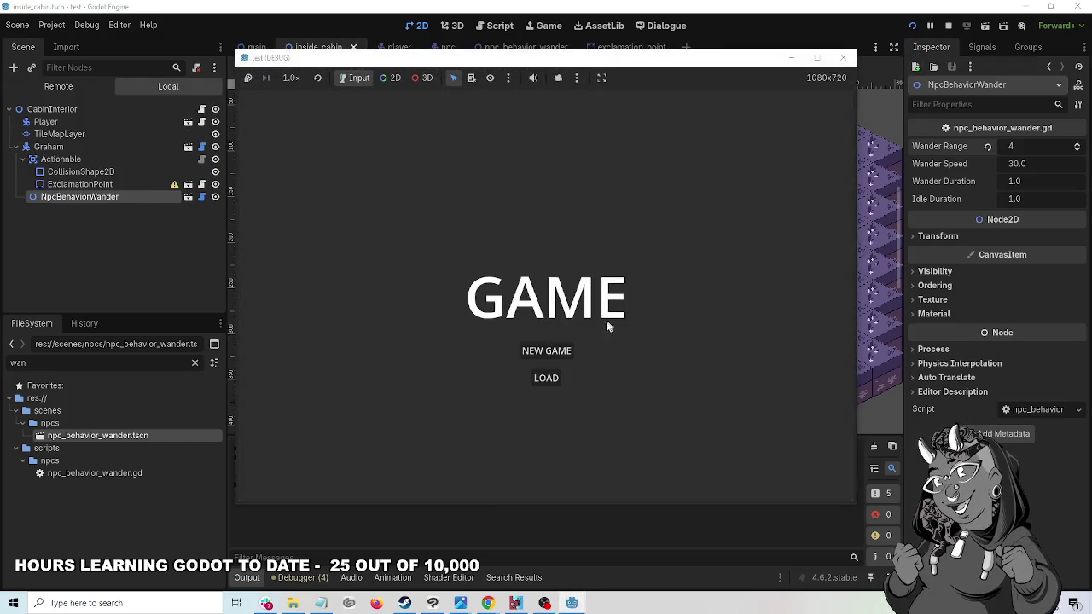
click(547, 353)
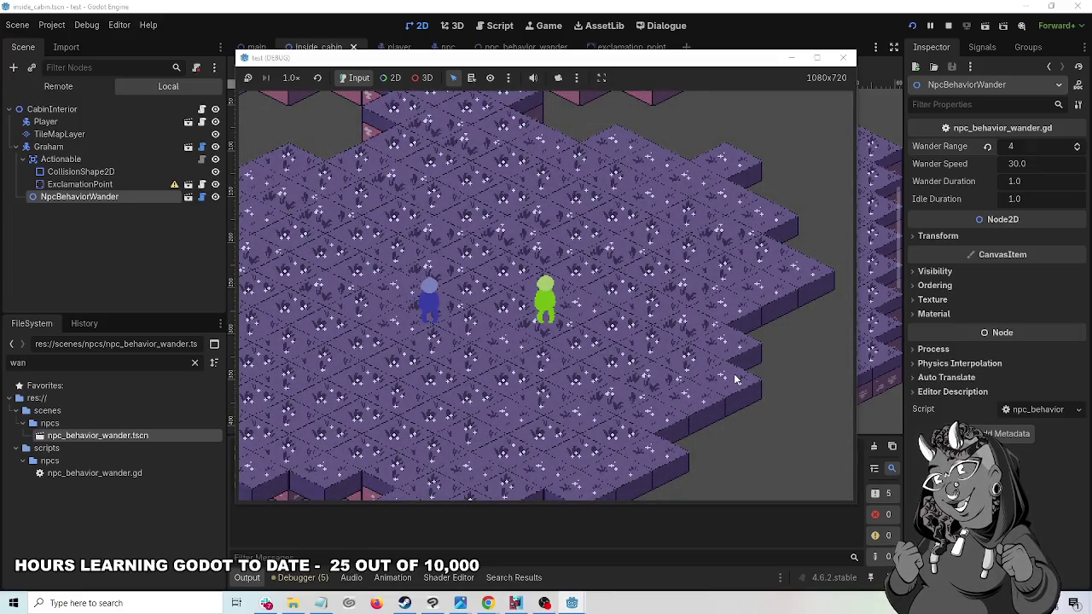
key(Left)
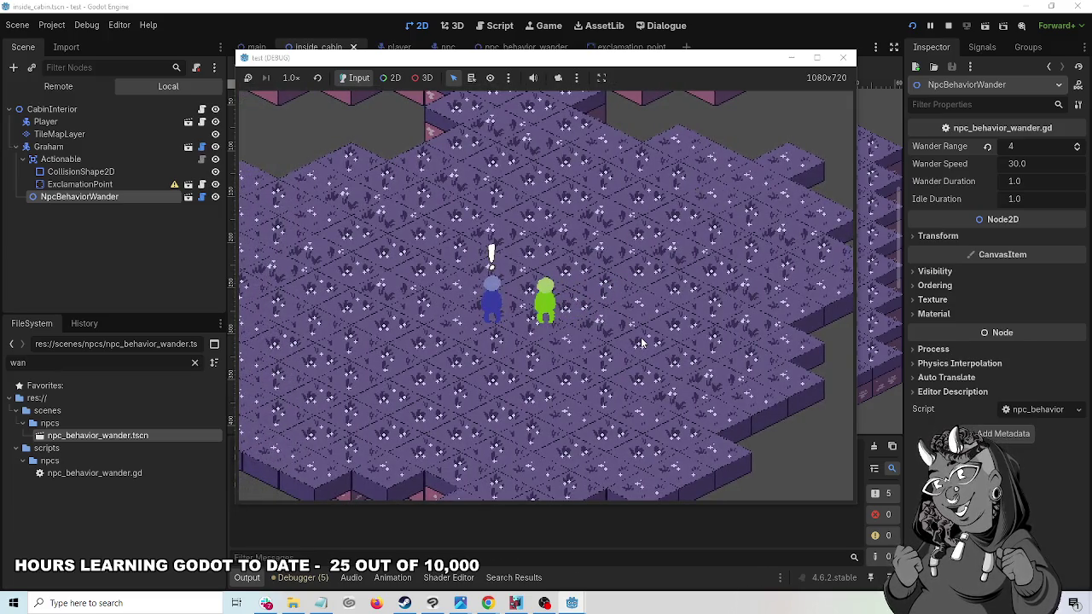
key(space)
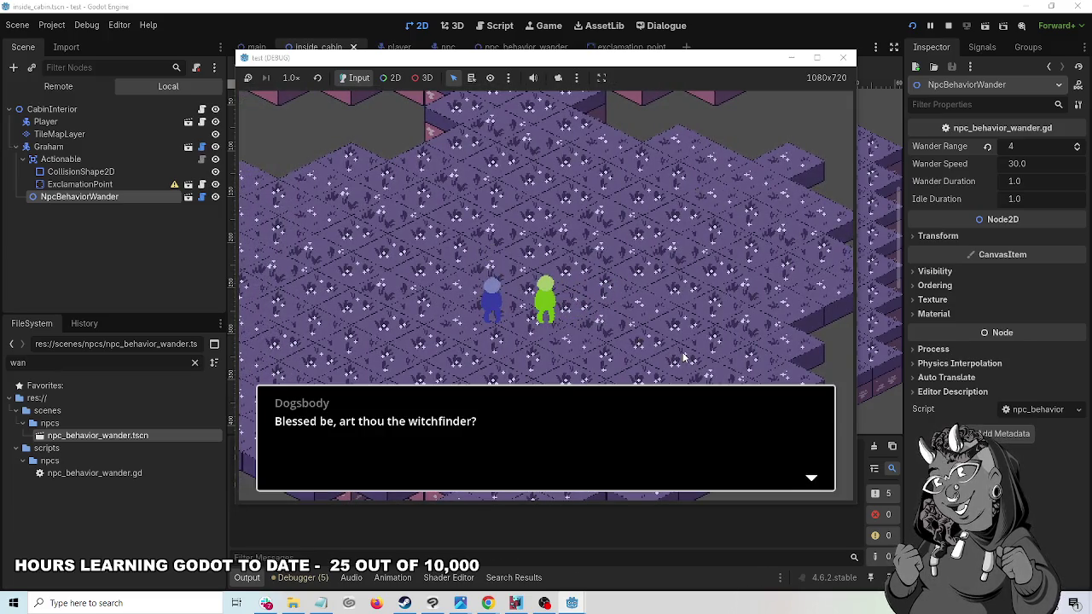
key(space)
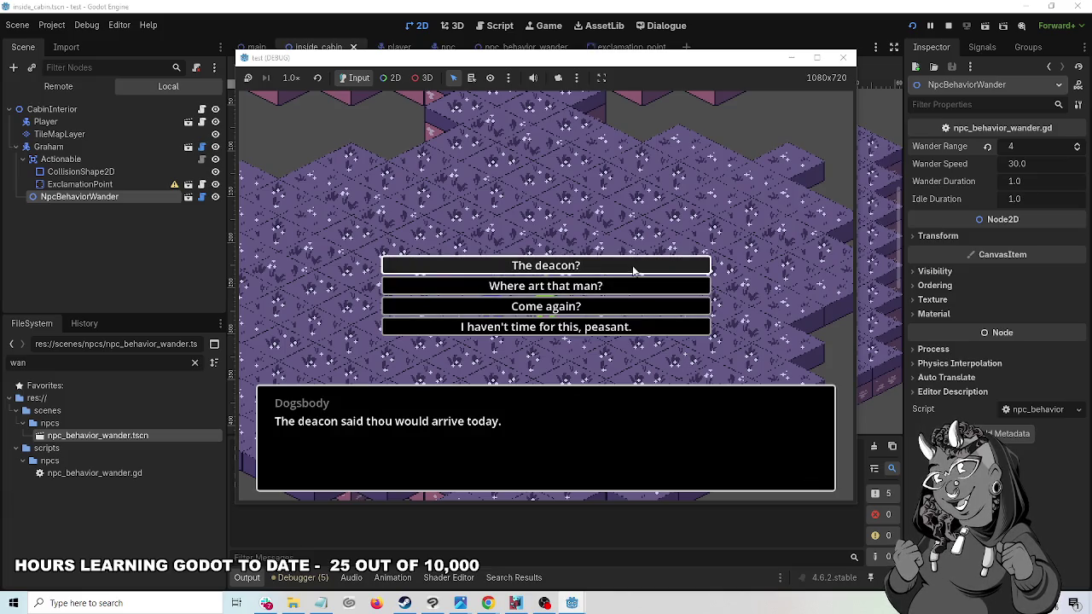
click(632, 271)
key(space)
key(space)
key(space)
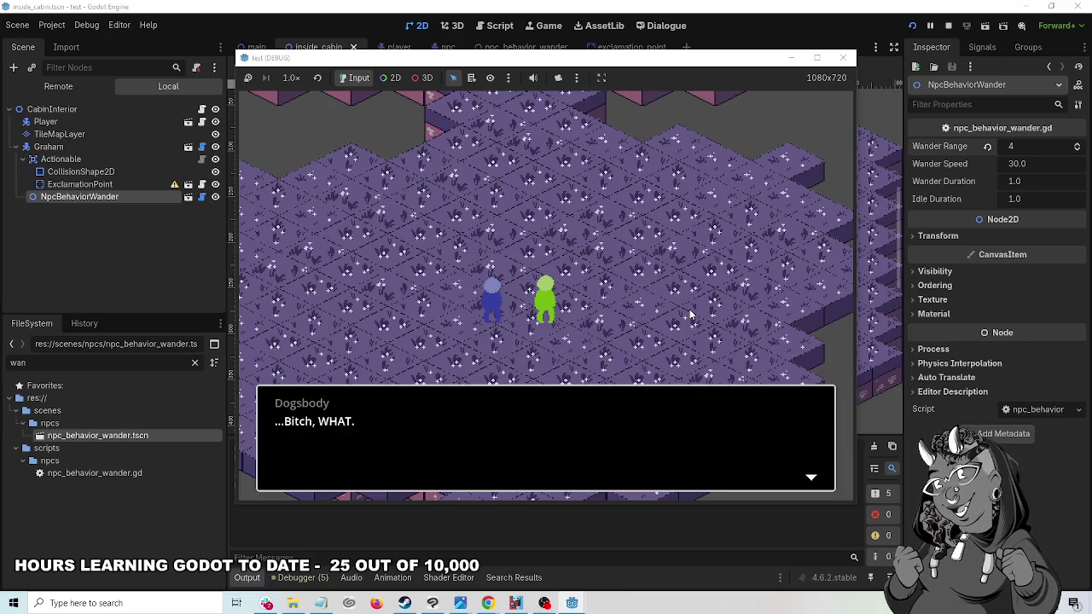
key(space)
- Walk up to the house, talk to the Deacon, and enter the cabin
key(Up)
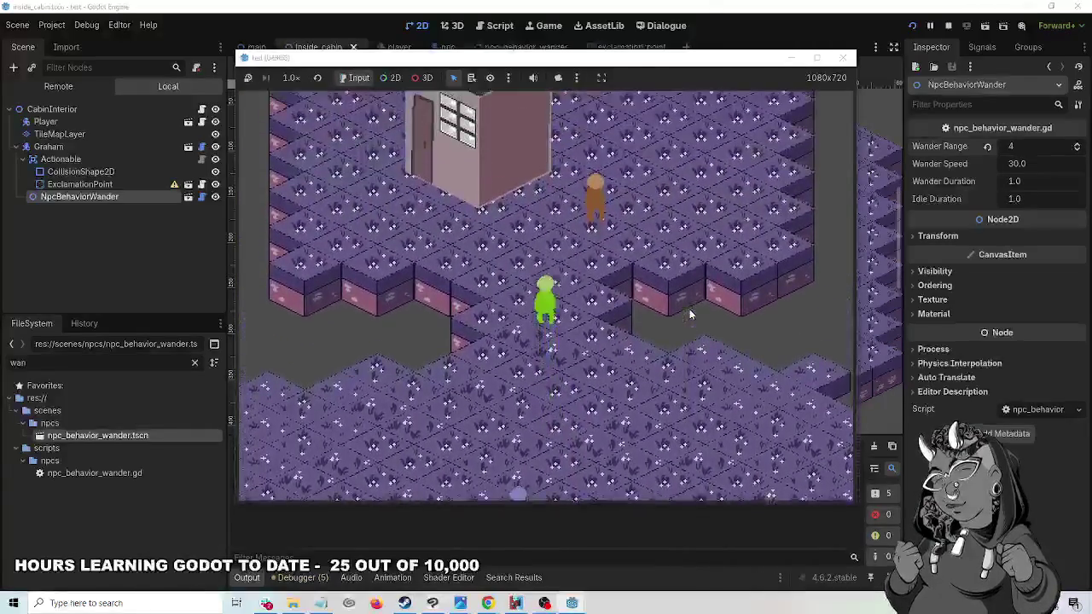
key(space)
key(space)
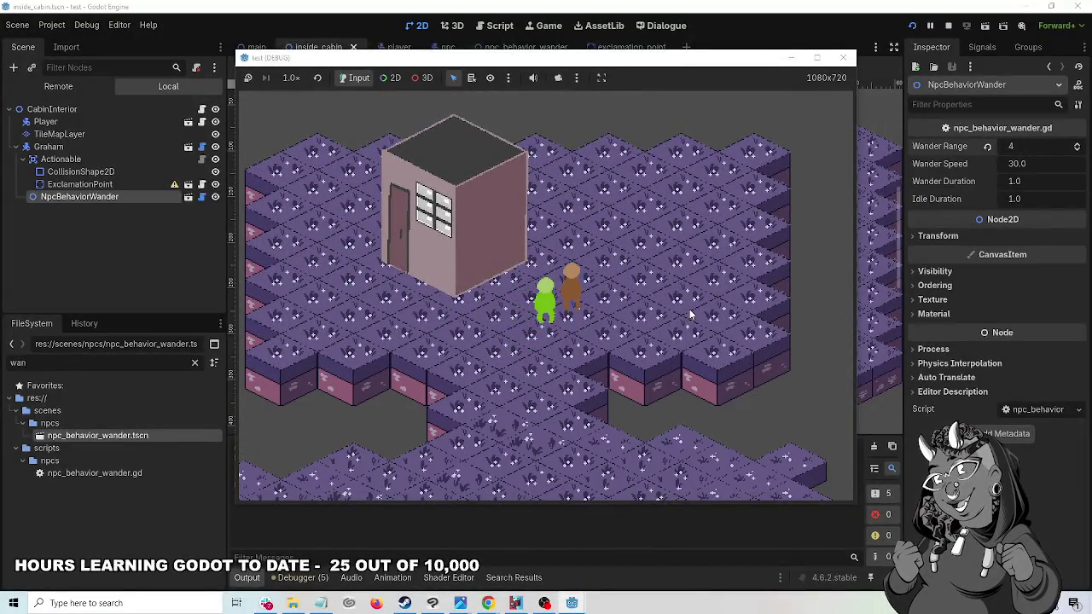
key(Left)
key(Left)
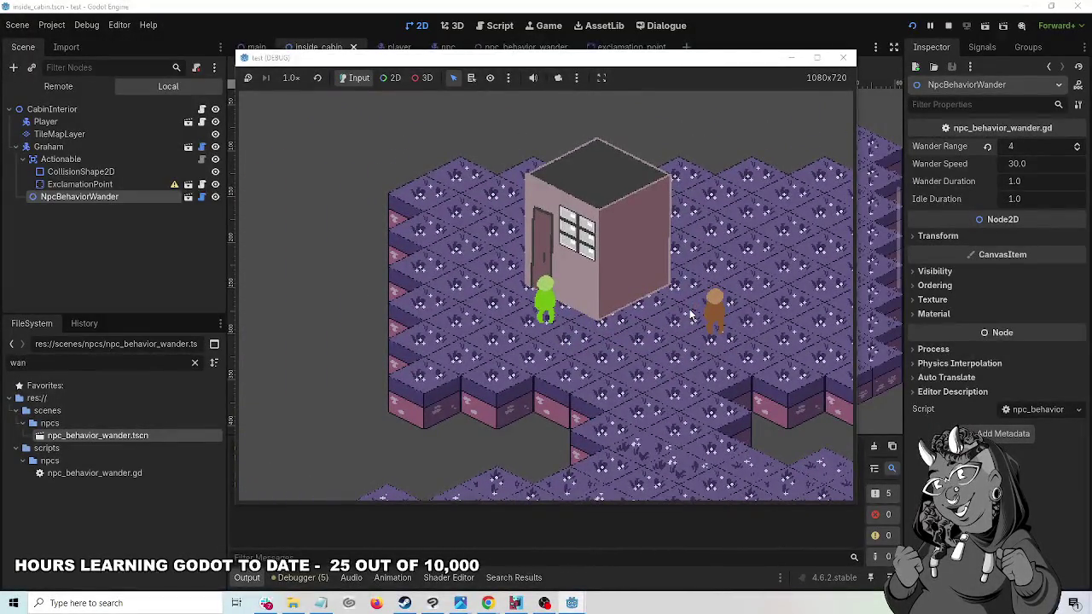
key(space)
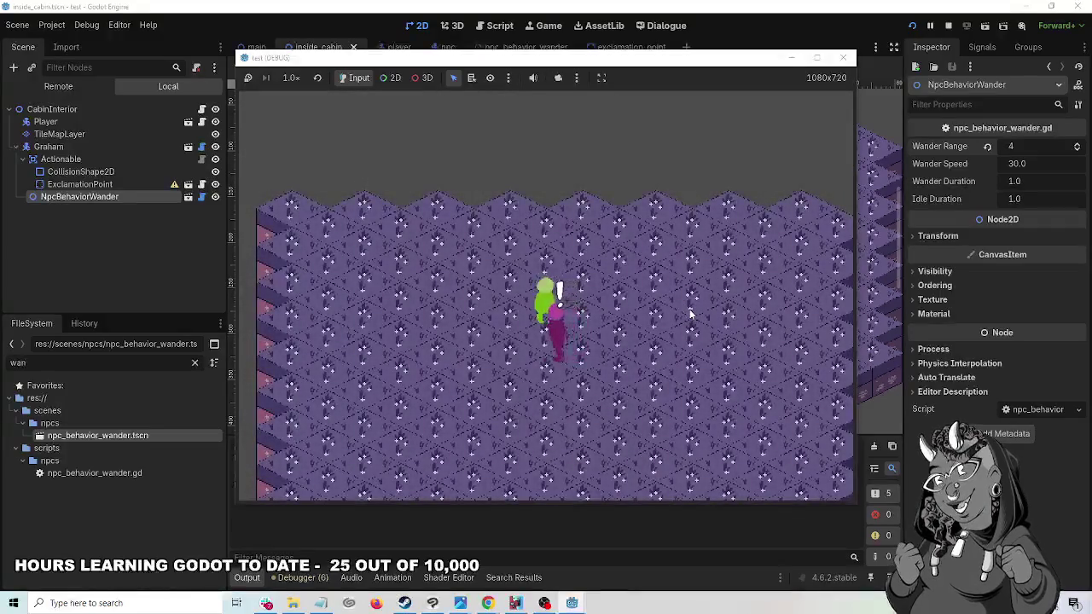
- Follow the wandering magenta NPC Graham around the cabin, talk to him, then stop the game
key(Down)
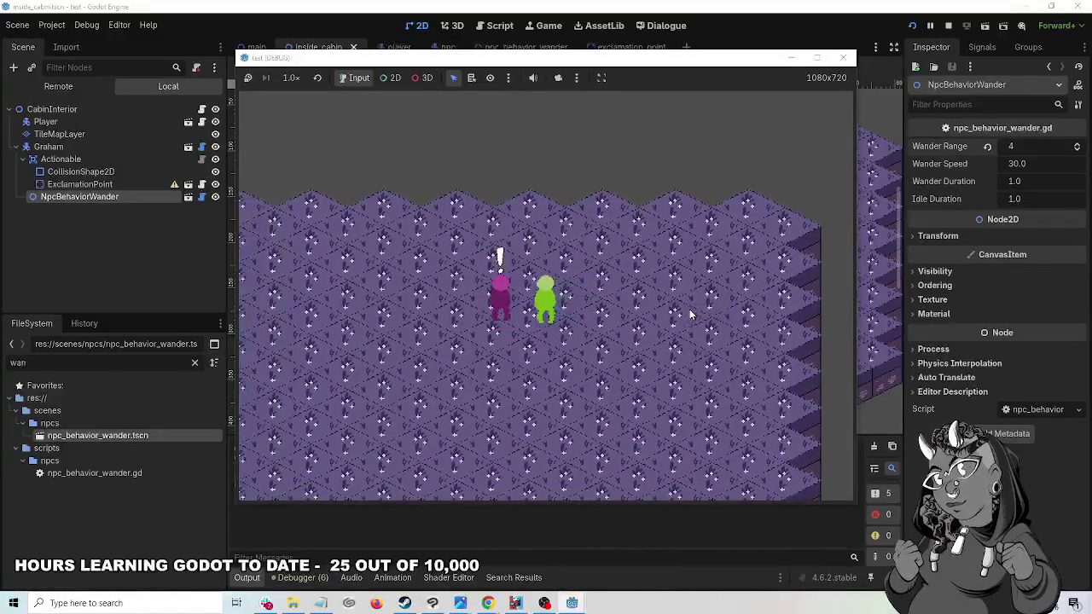
key(Right)
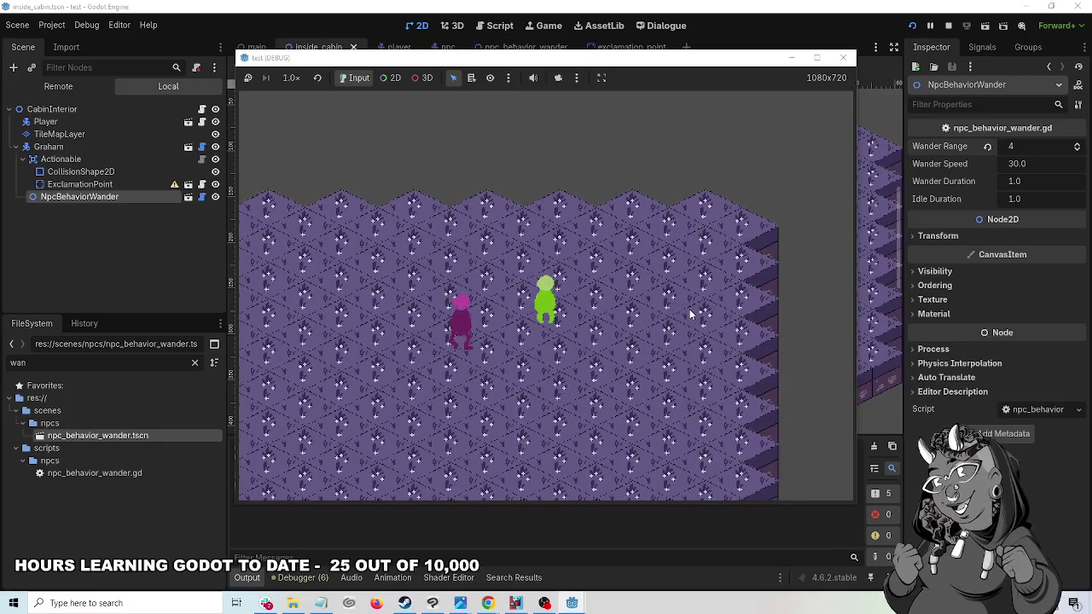
key(Down)
key(space)
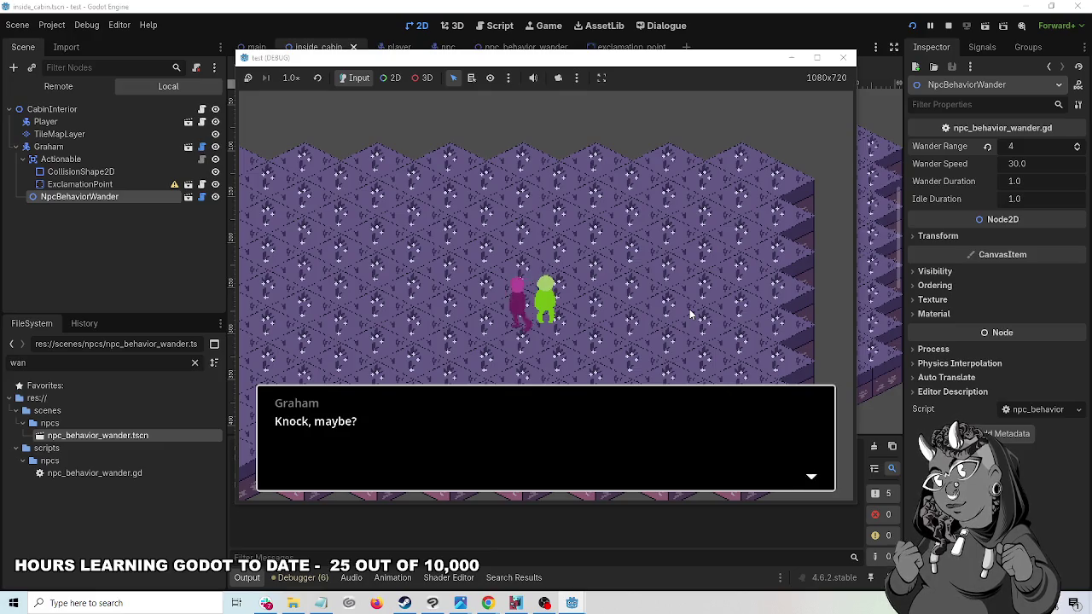
key(Right)
key(Left)
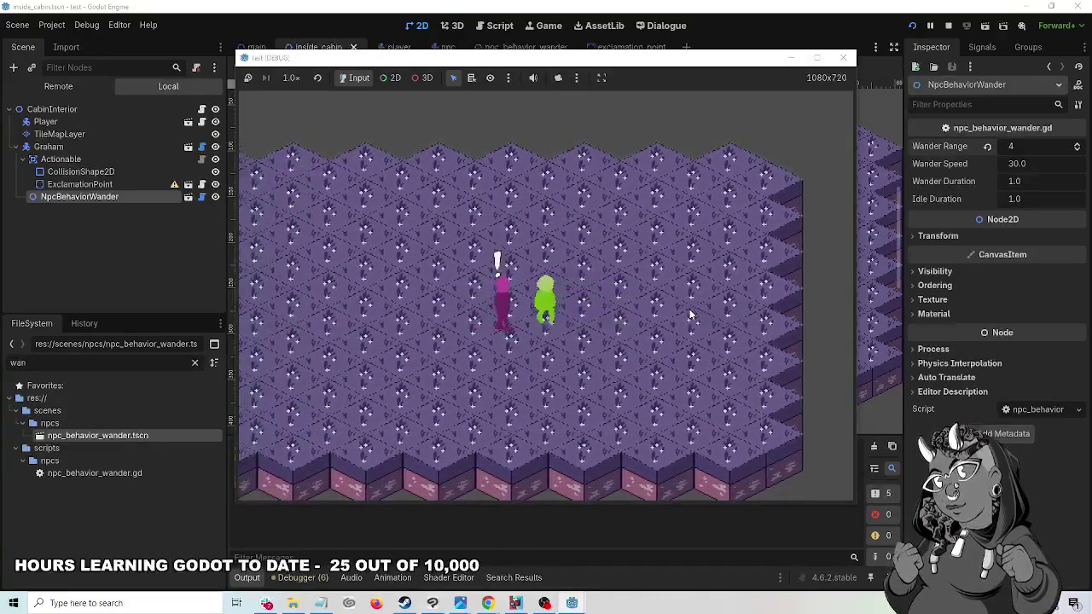
key(Up)
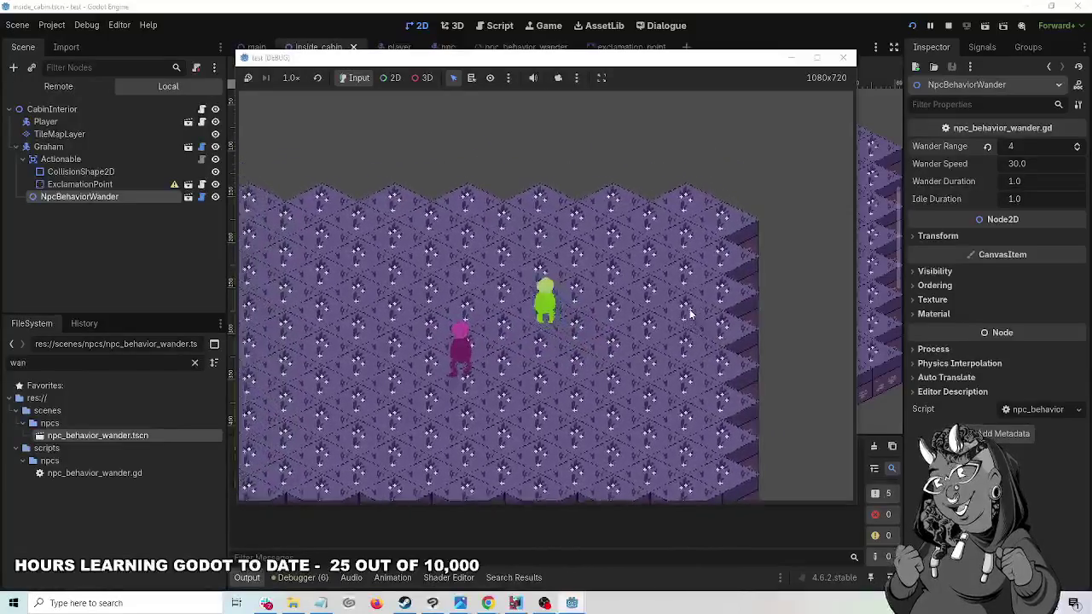
key(Down)
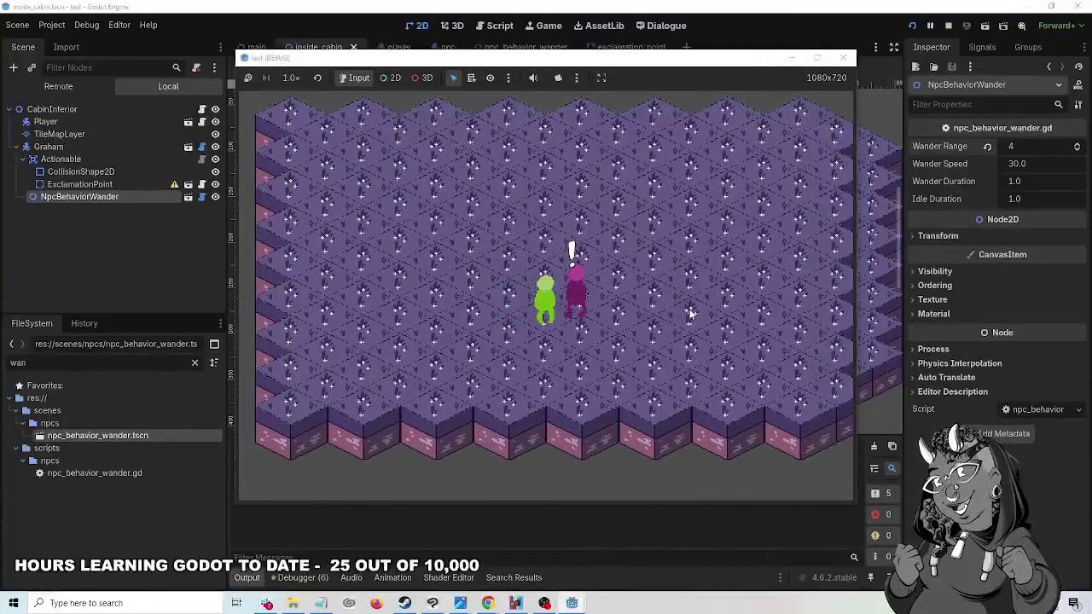
key(Left)
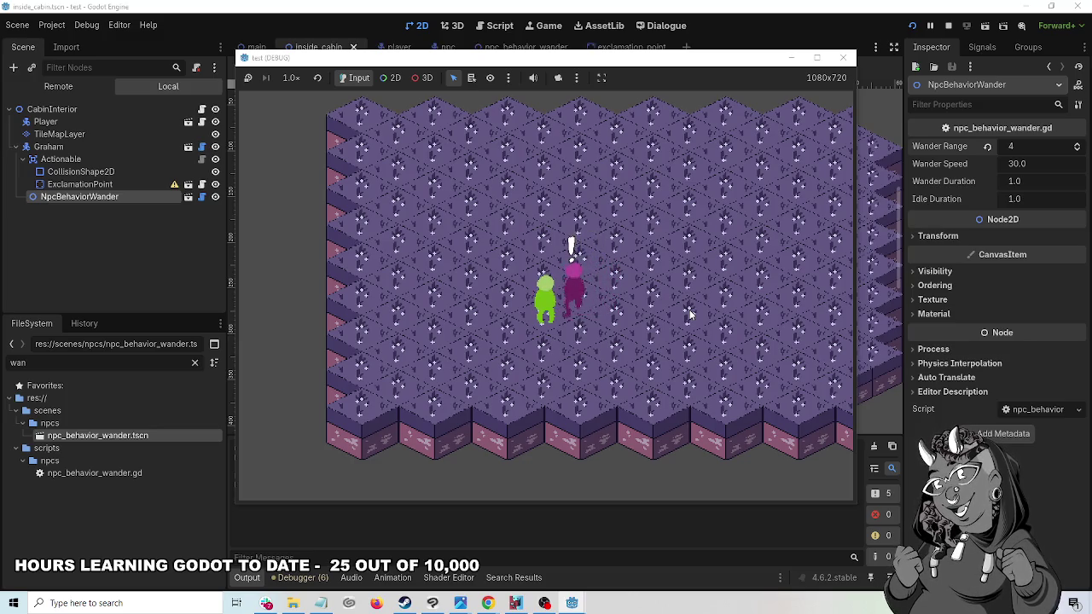
key(Left)
key(Left)
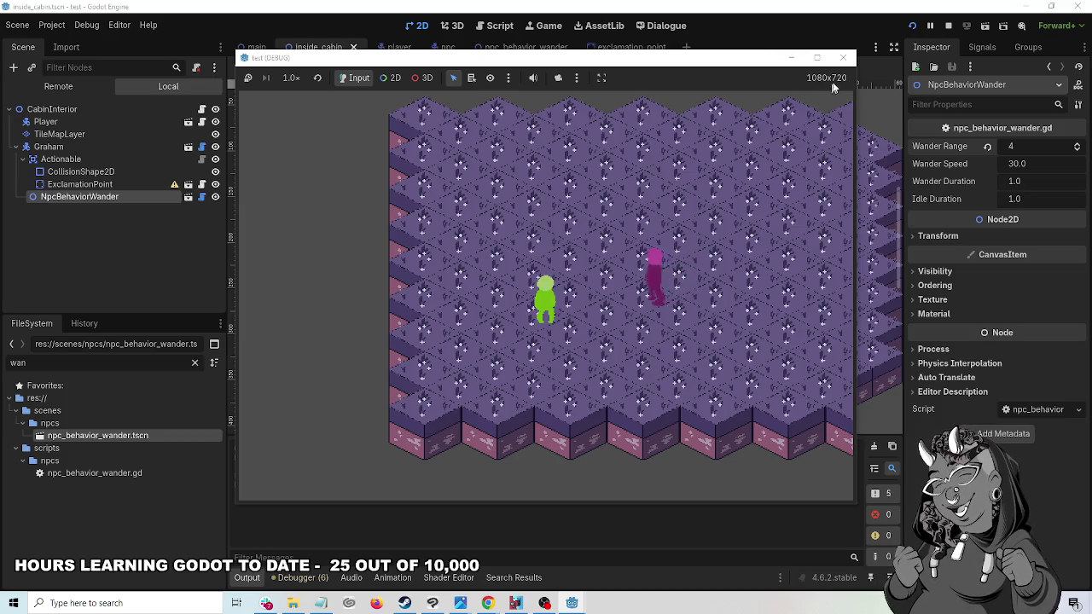
click(843, 57)
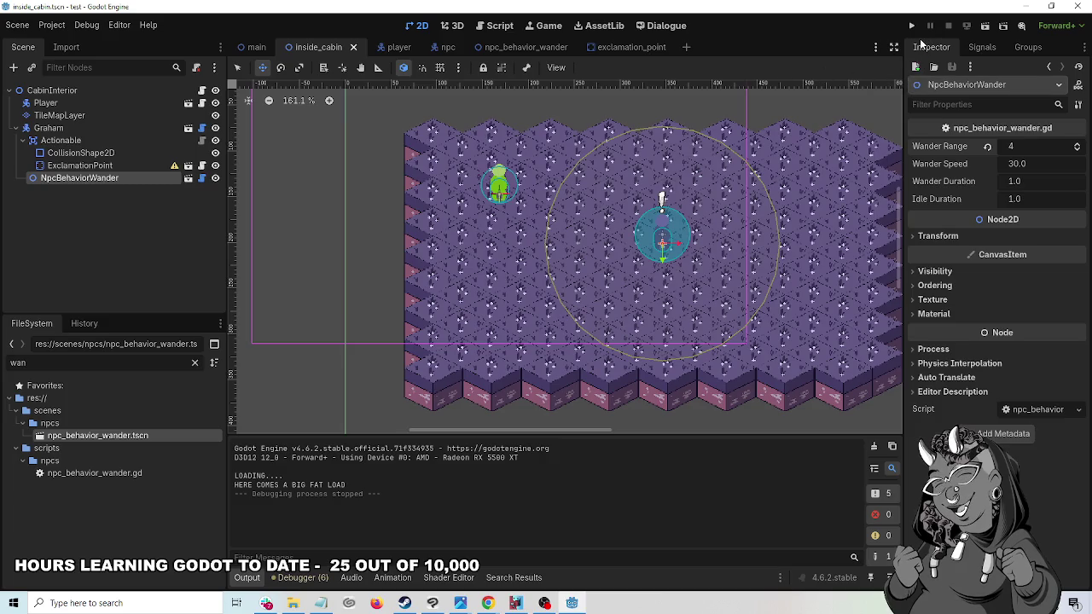
- Lower the Actionable CollisionShape2D's Debug Color alpha to 17
click(95, 154)
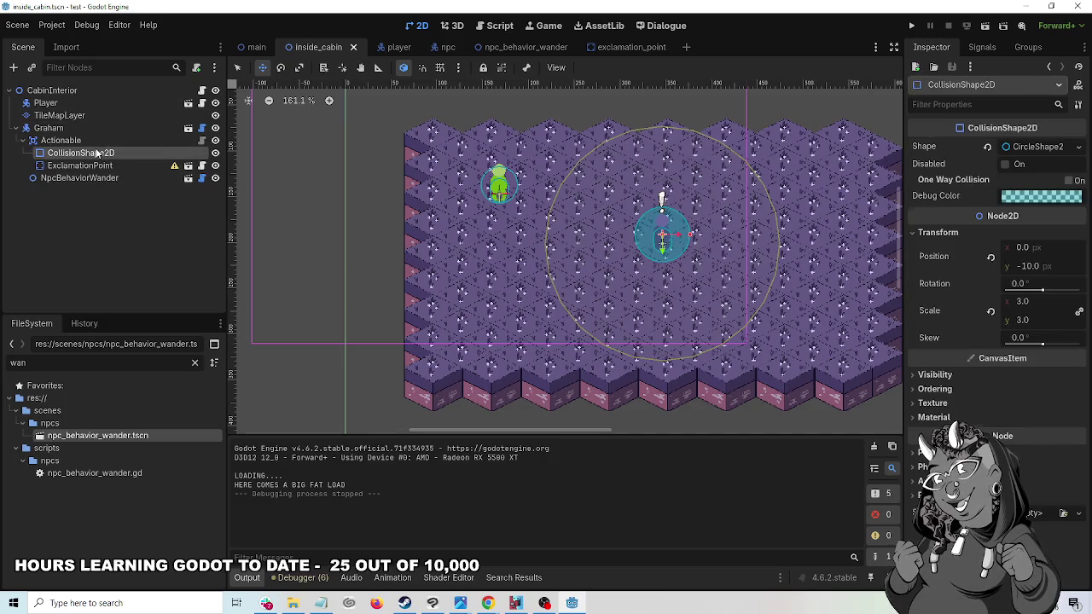
click(1021, 197)
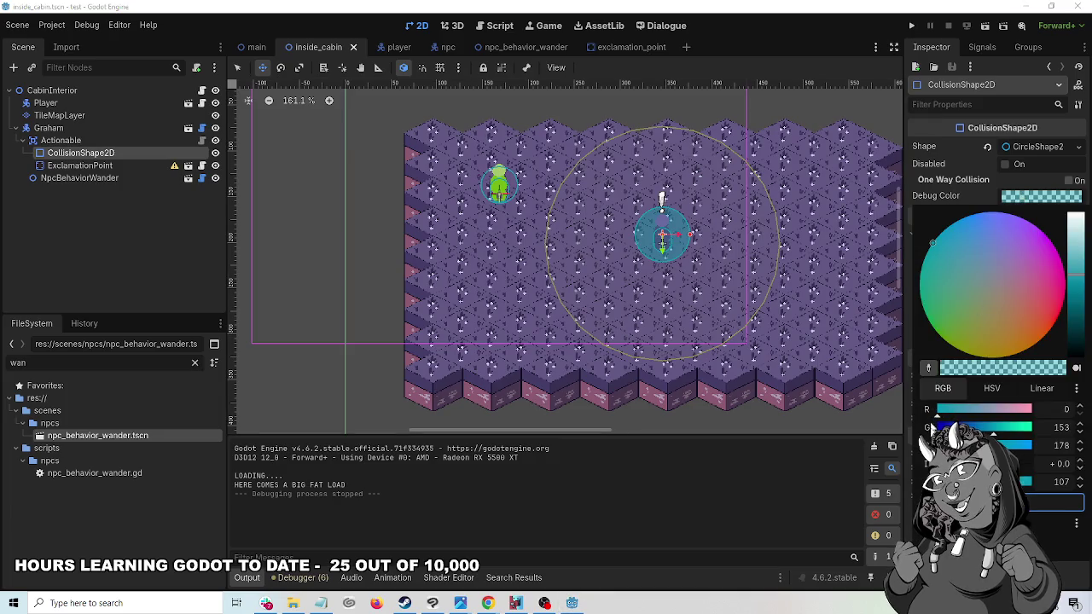
drag(1007, 482, 945, 482)
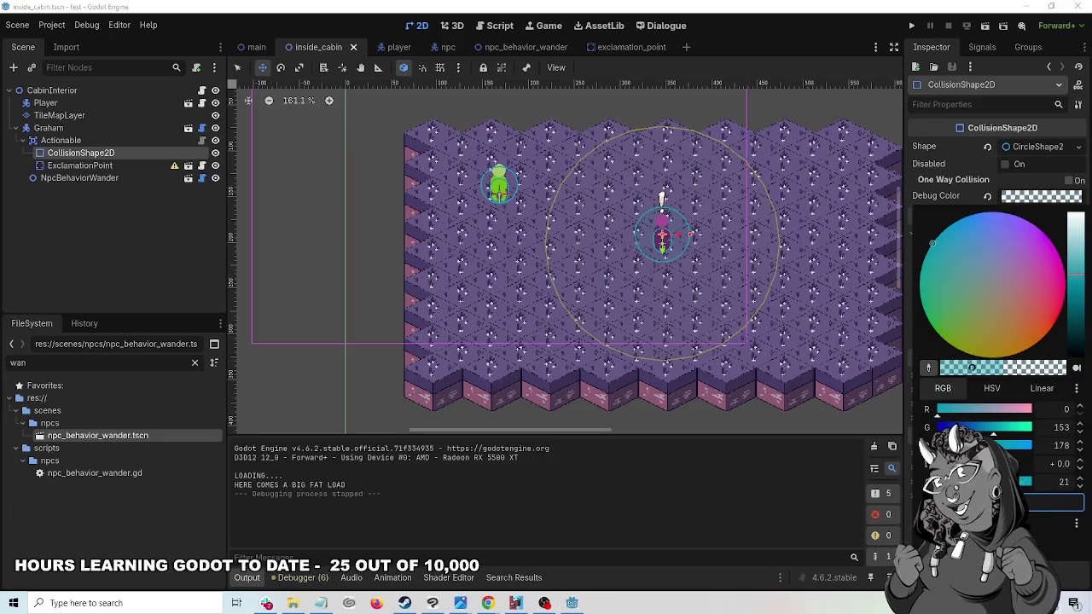
click(833, 37)
- Recentre the room in the canvas, then save the scene and run the project
scroll(682, 231, up, 7)
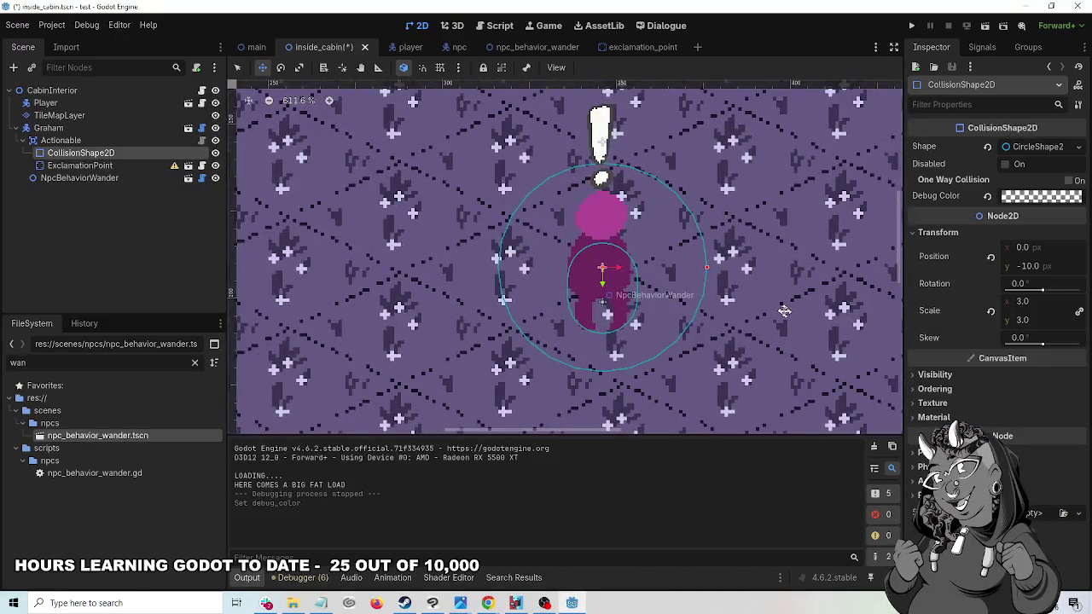
scroll(723, 287, down, 8)
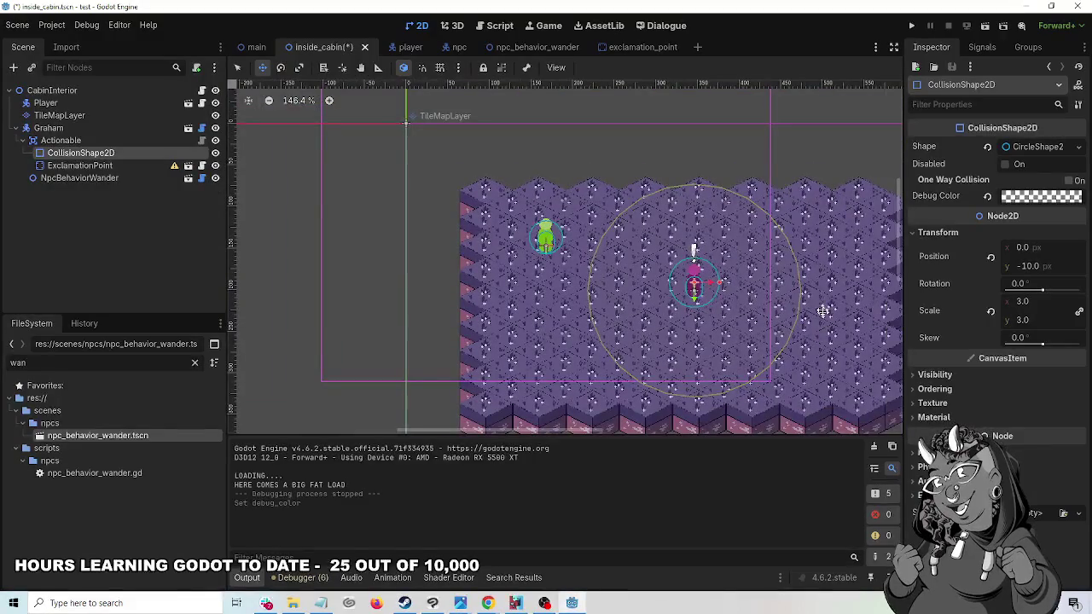
drag(475, 151, 400, 122)
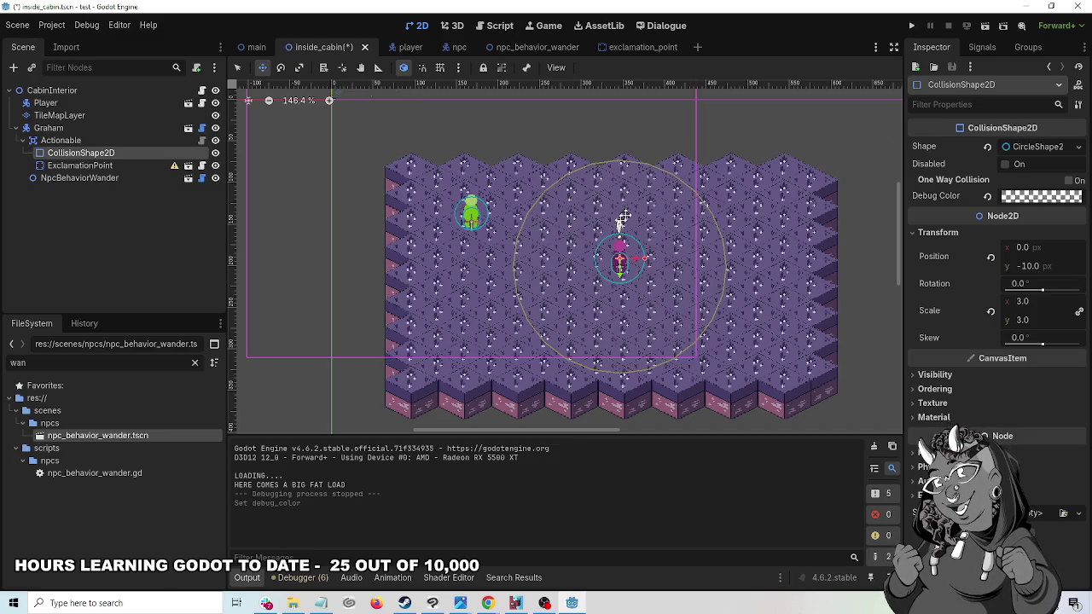
click(911, 26)
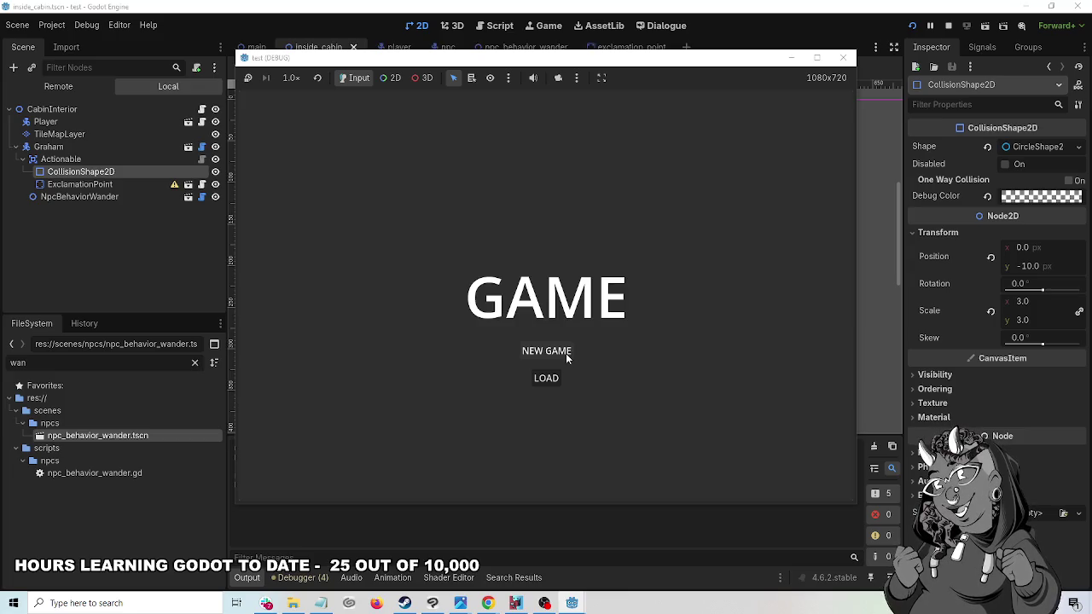
- Start a new game and walk down to the blue NPC to trigger its exclamation mark
click(565, 354)
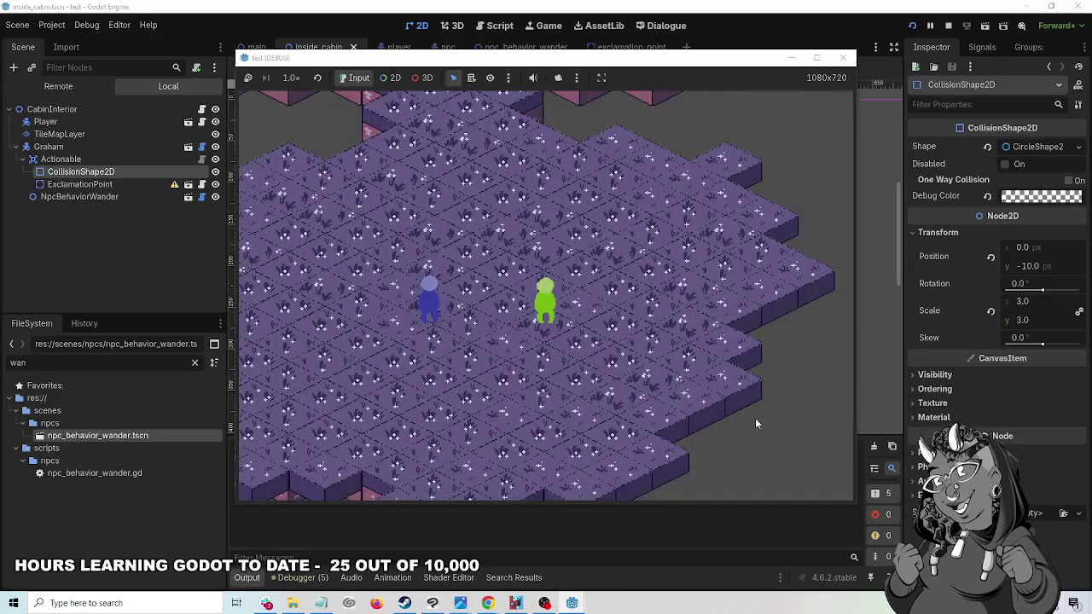
key(Up)
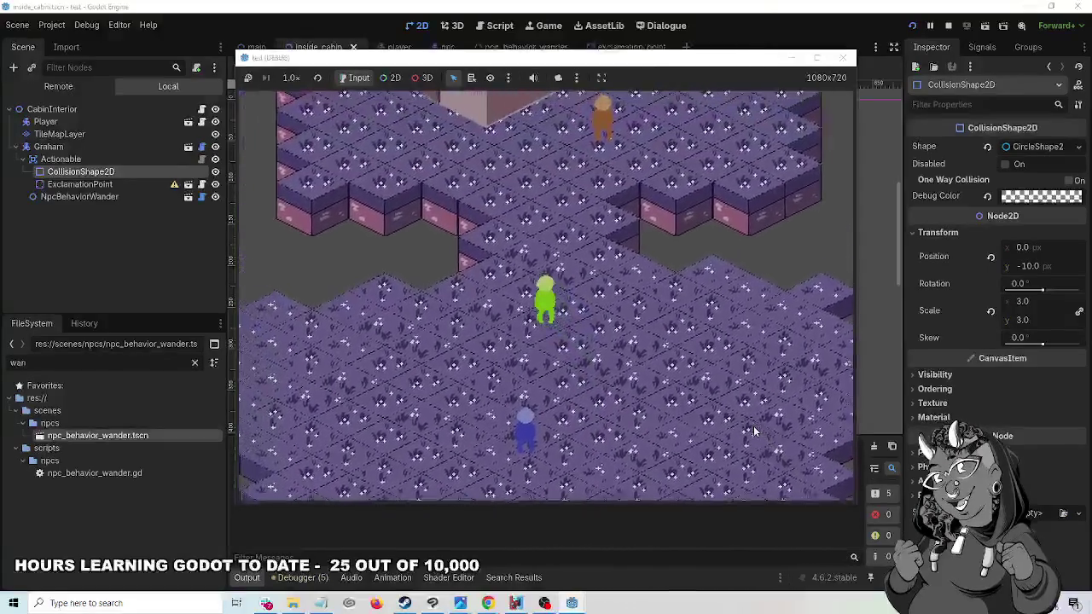
key(Up)
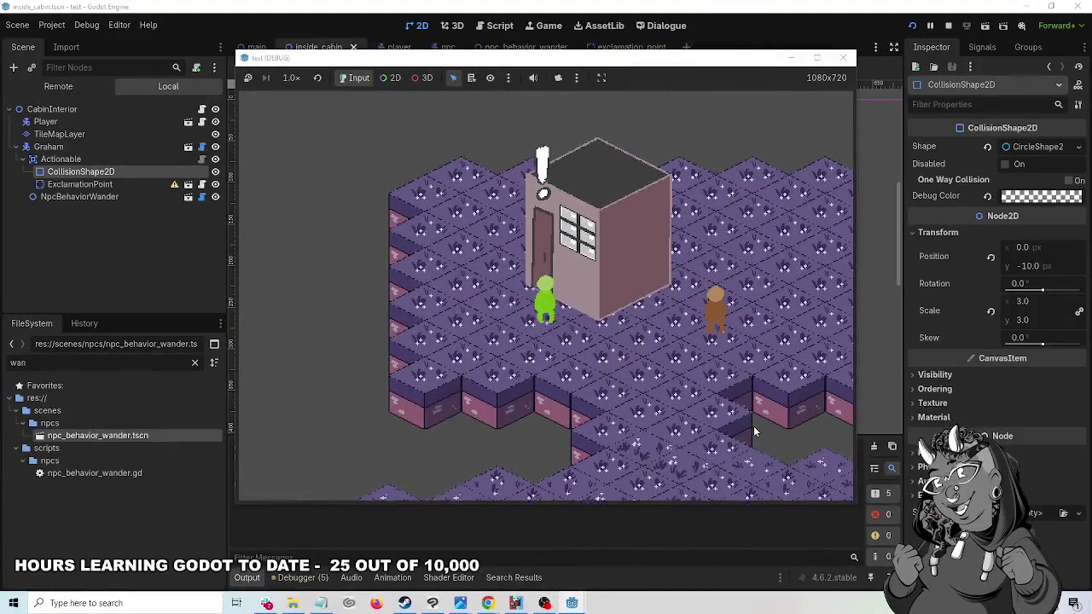
key(Down)
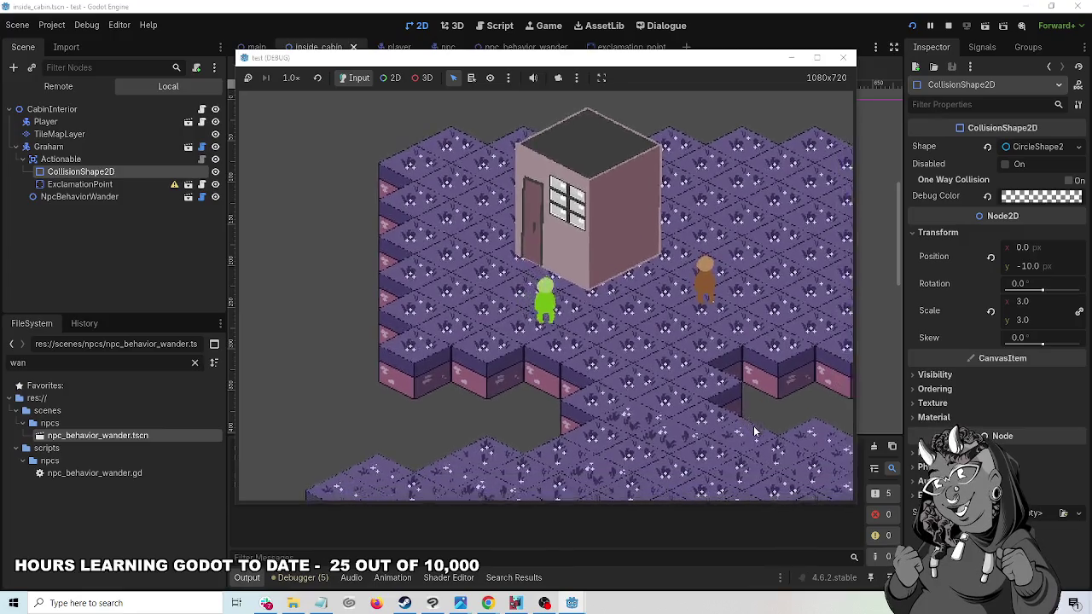
key(Down)
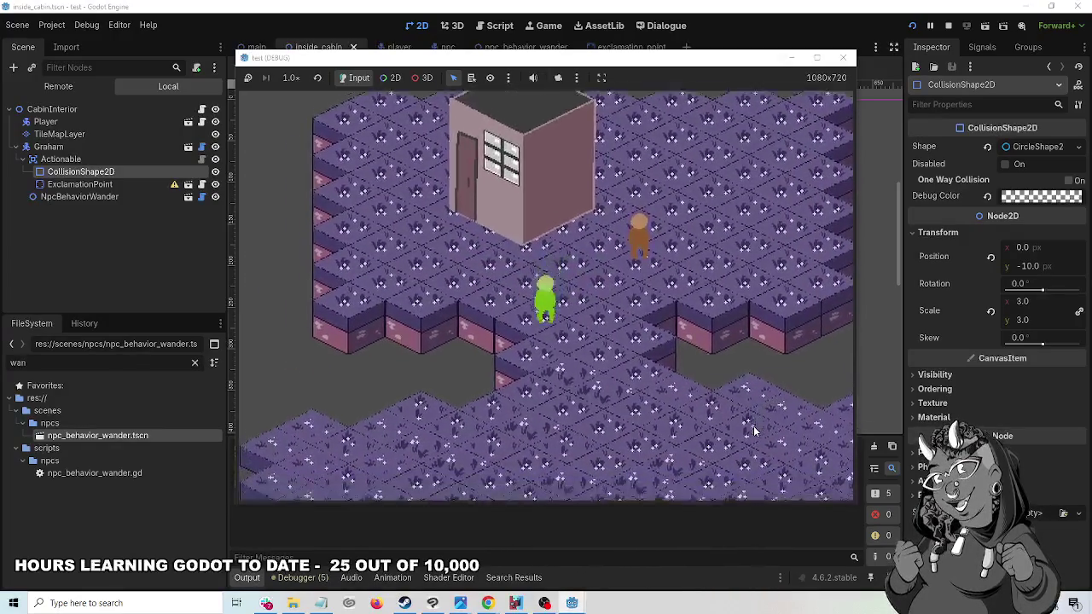
key(Down)
key(Left)
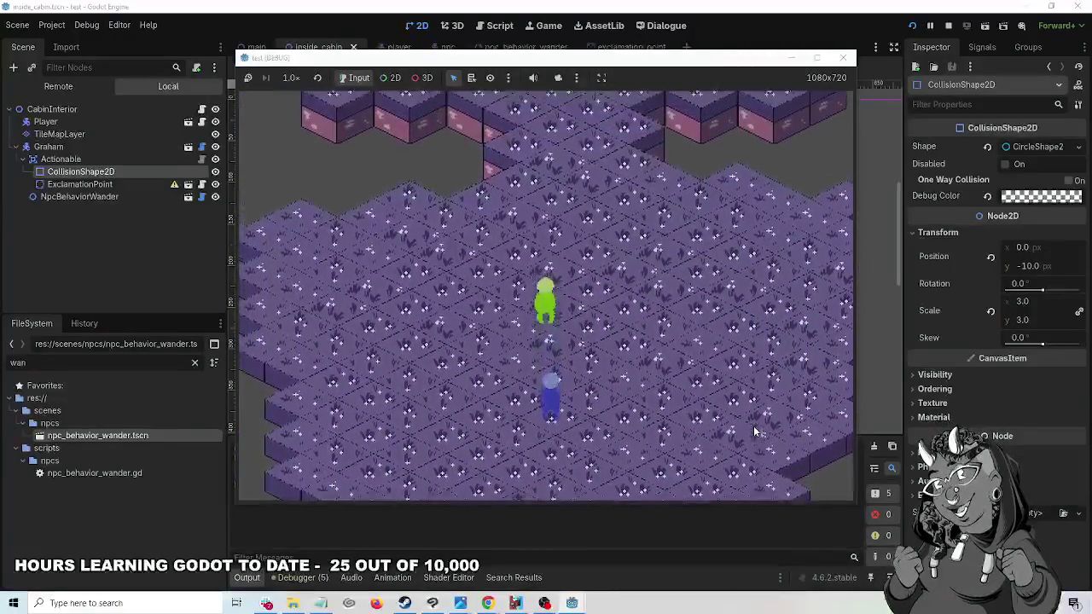
key(Up)
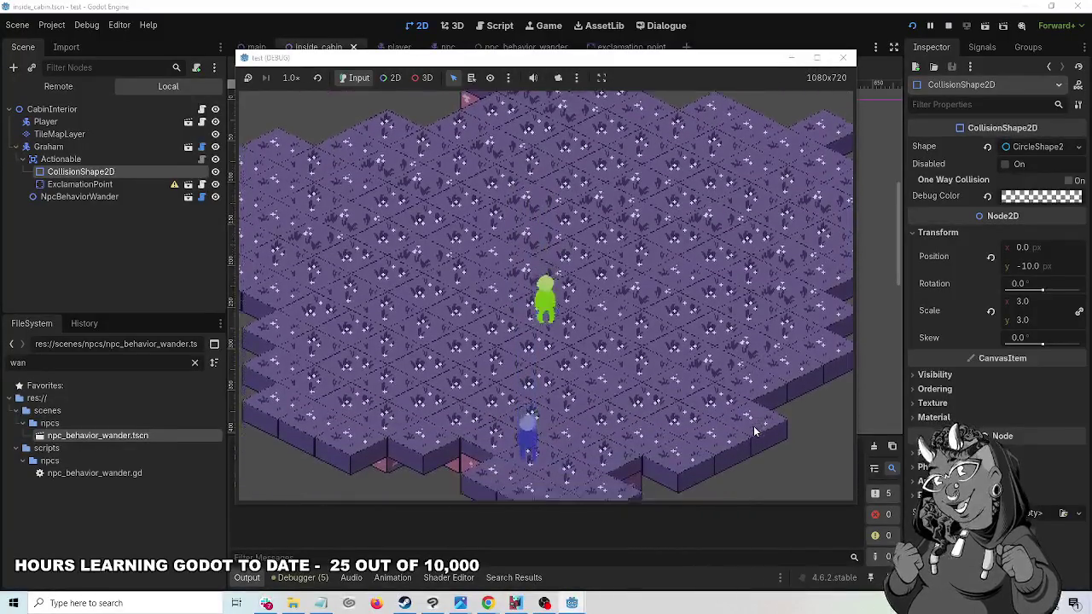
key(Down)
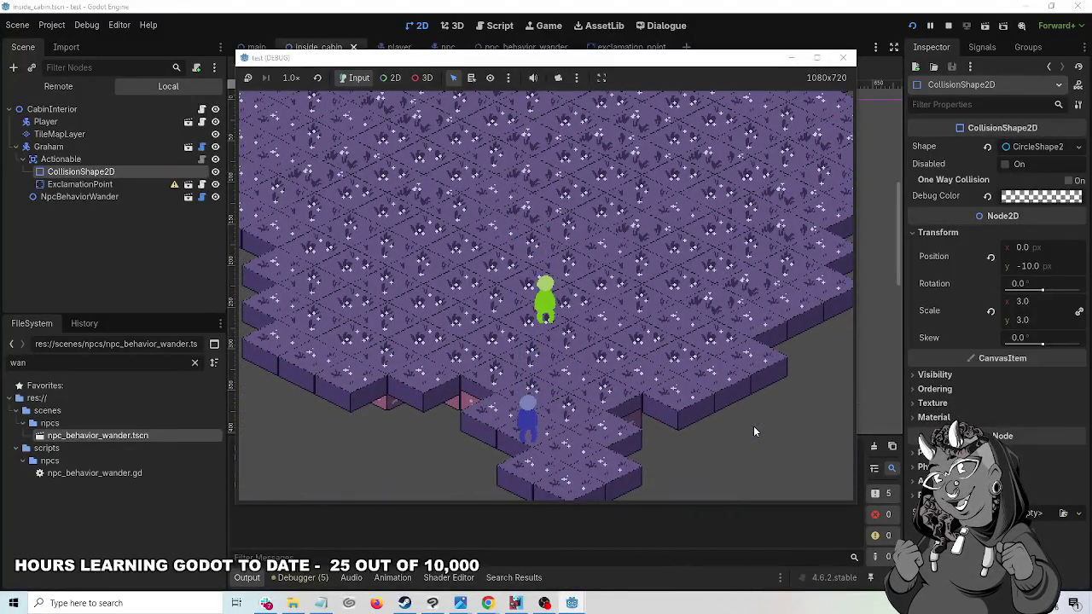
key(Down)
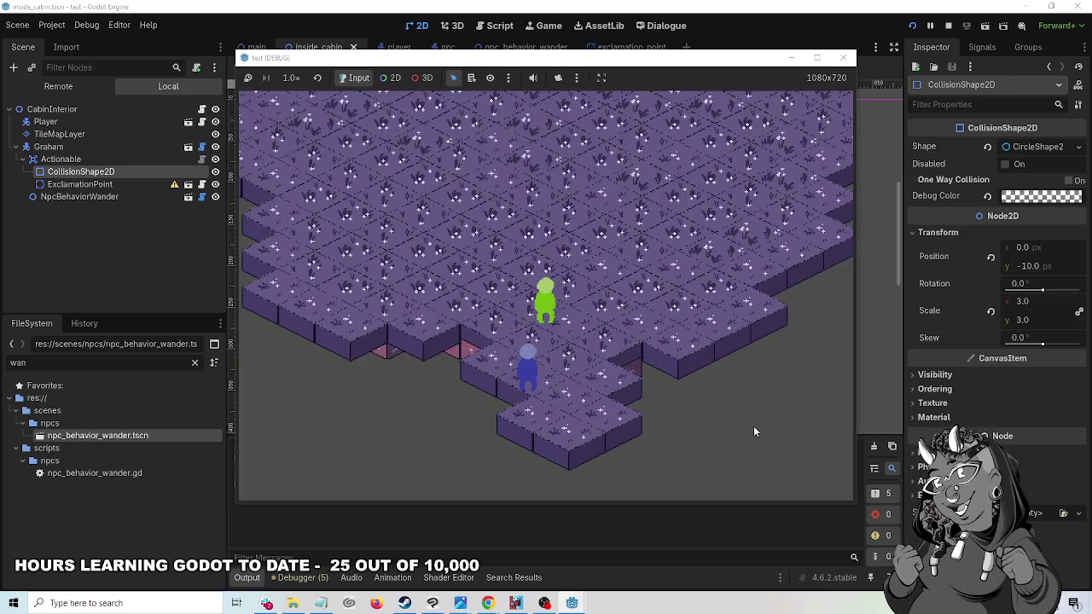
key(Down)
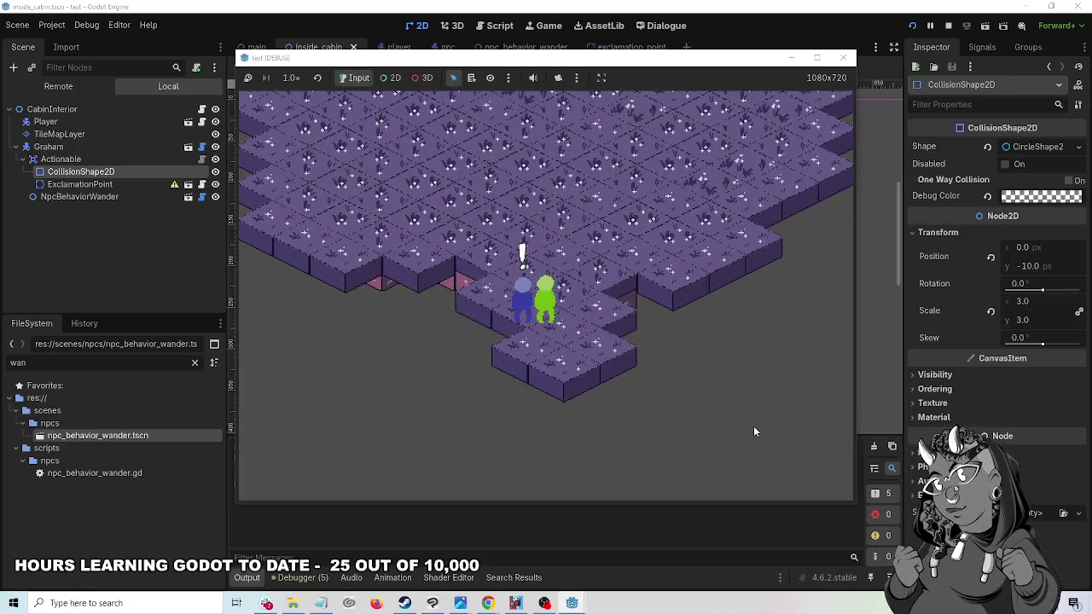
- Walk back up past the brown NPC and enter the cabin
key(Up)
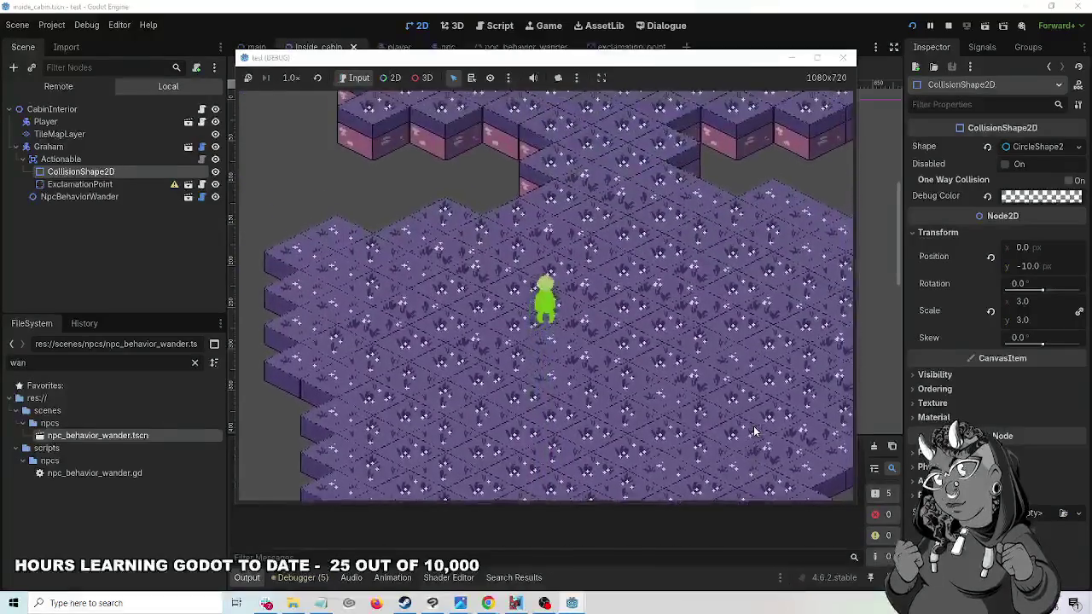
key(Up)
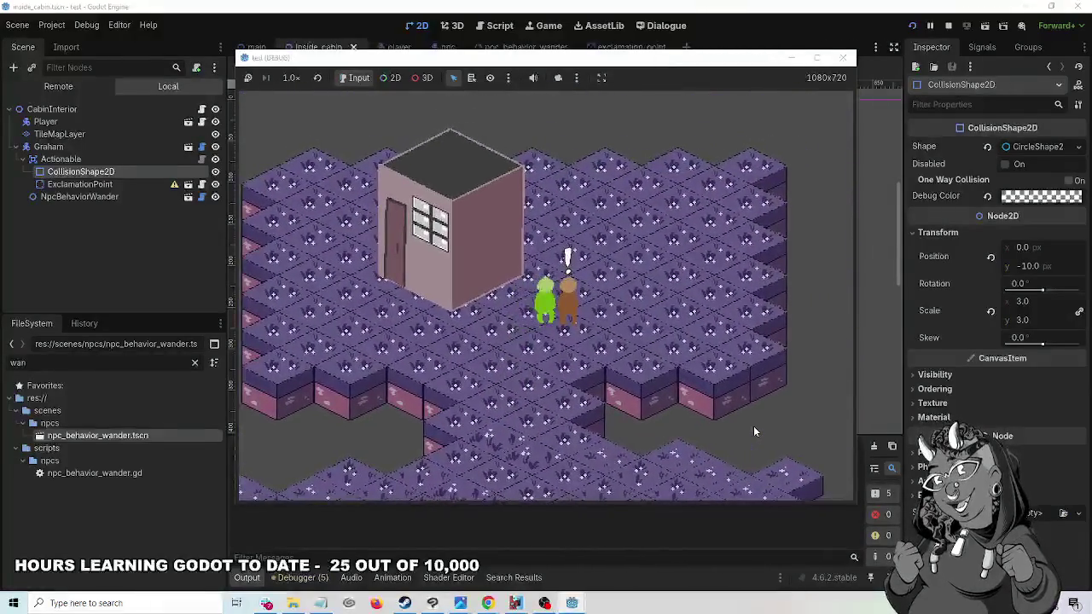
key(Down)
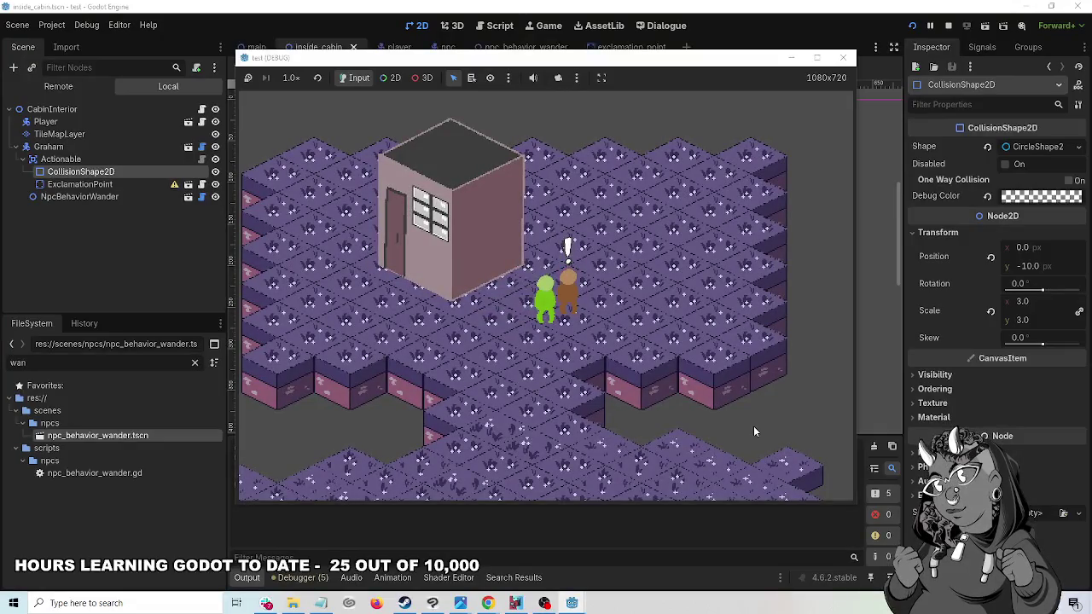
key(Left)
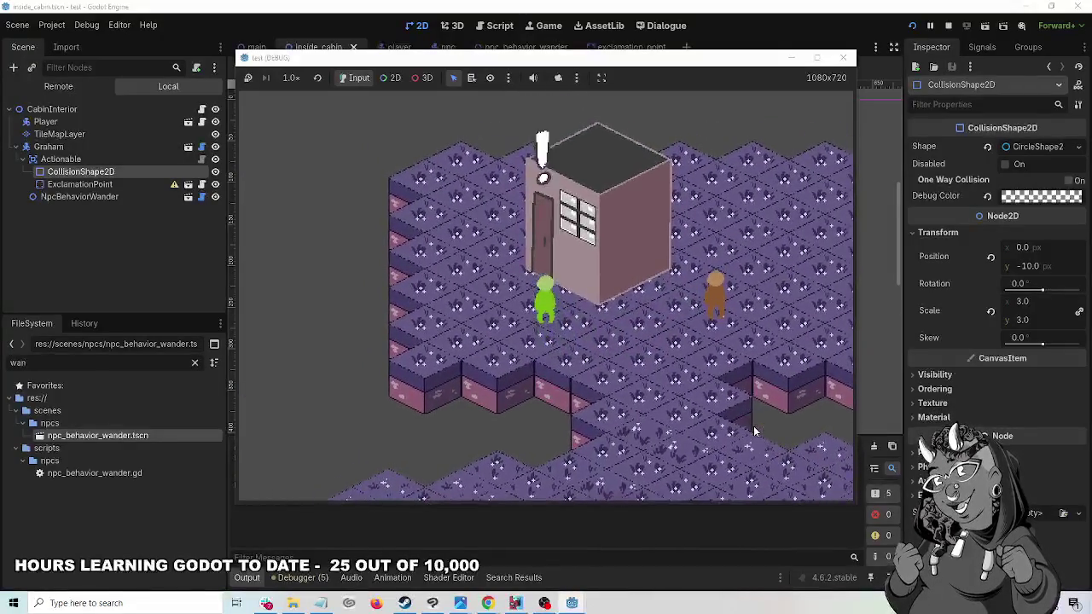
key(e)
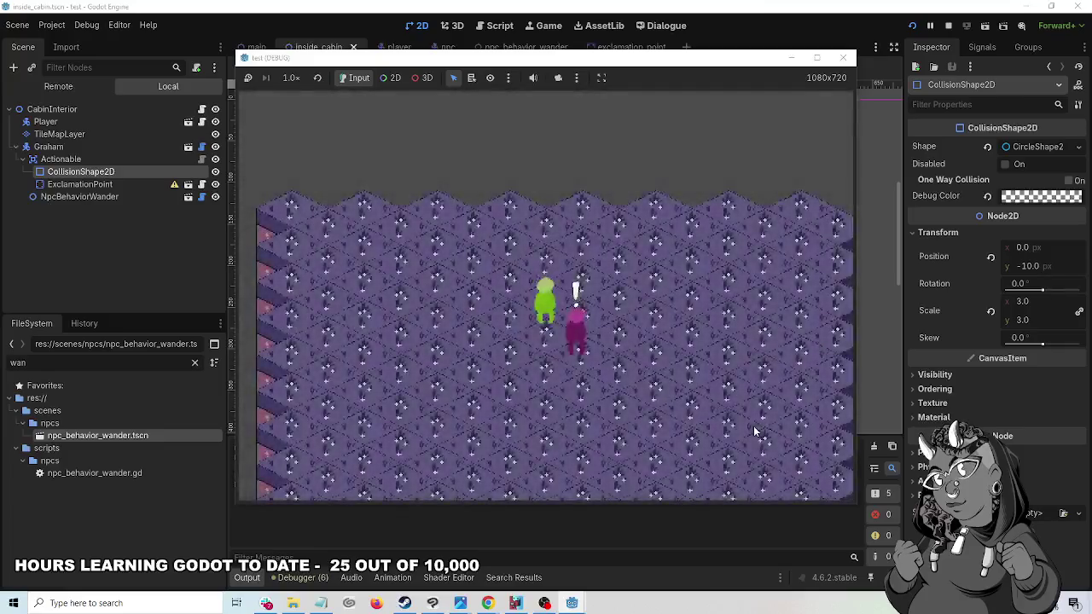
- Approach wandering Graham, talk through his dialogue, then stop the game
key(Left)
key(Right)
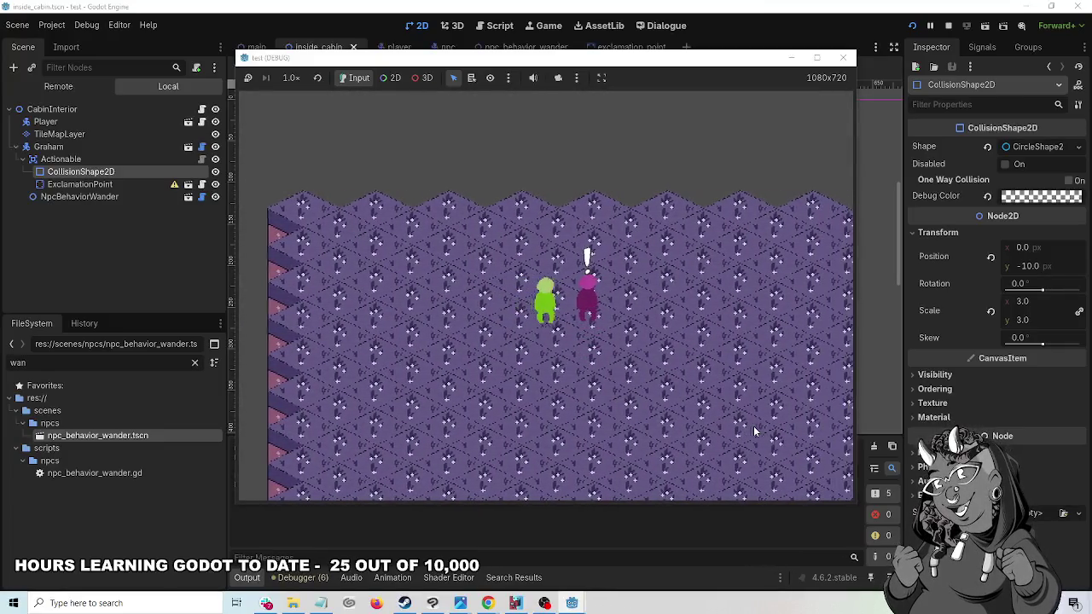
key(Right)
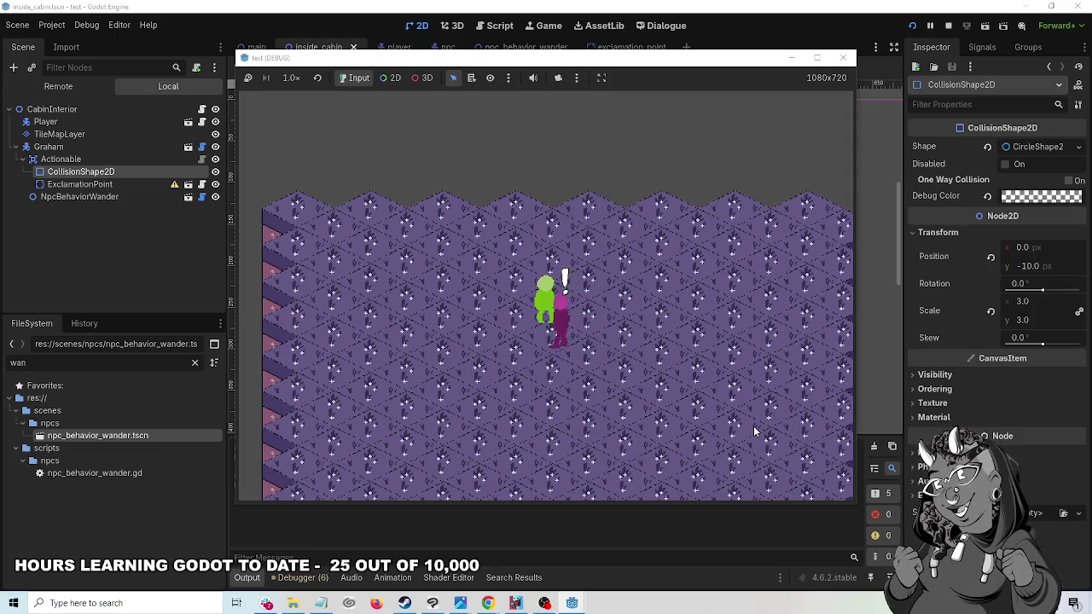
key(space)
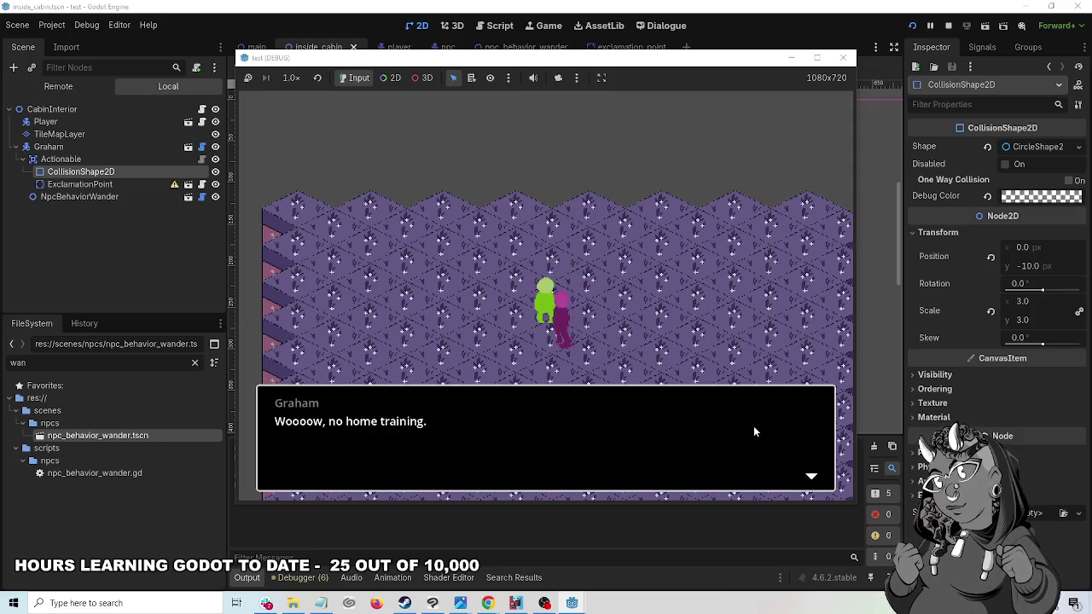
key(space)
key(space)
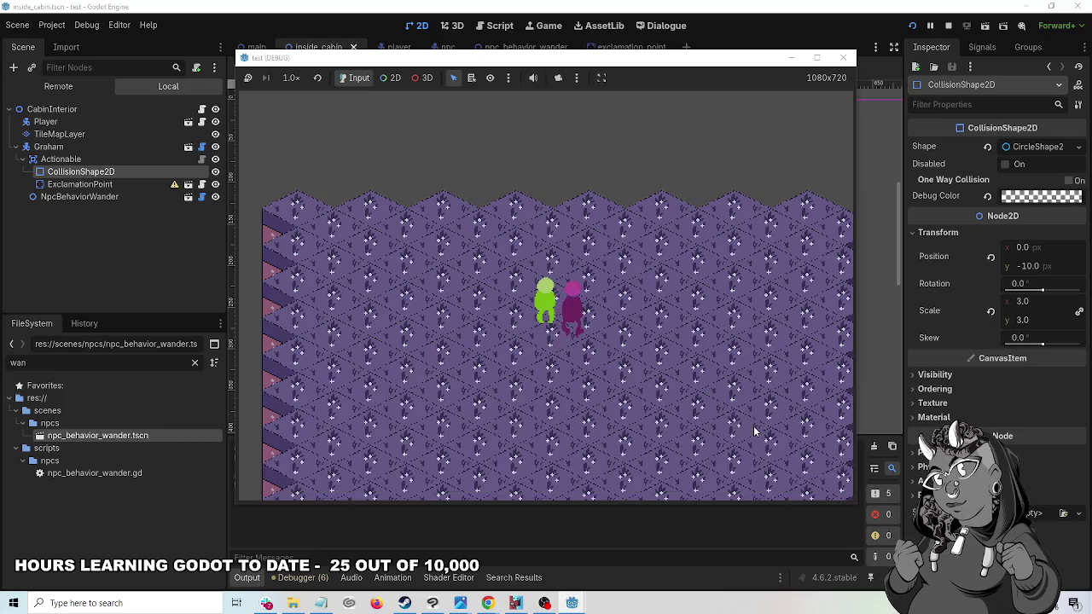
click(844, 60)
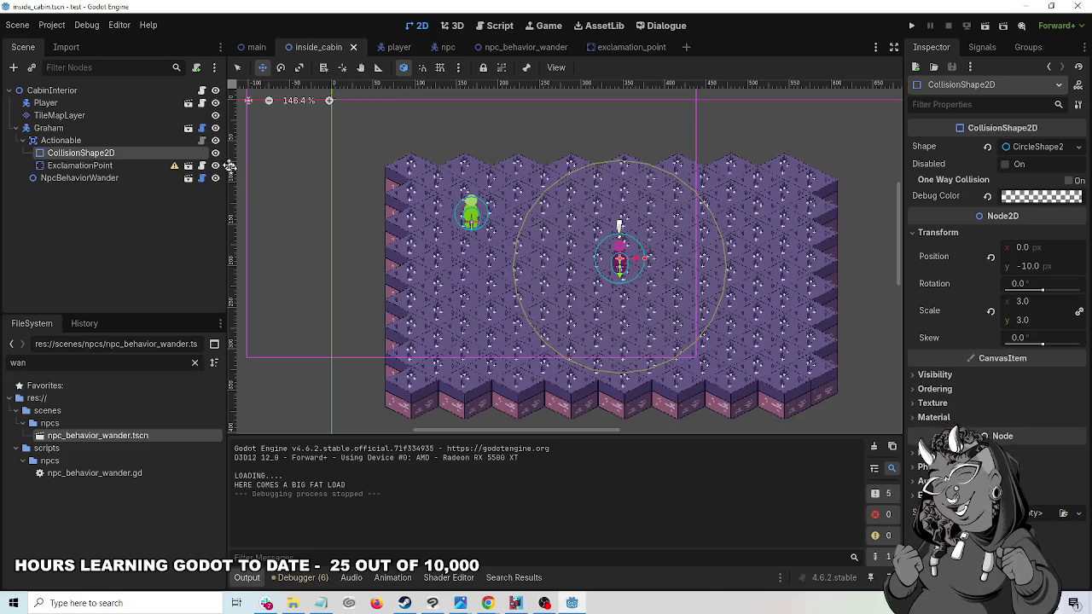
- Return to the main scene with its Dogsbody, shack and Deacon nodes
click(256, 47)
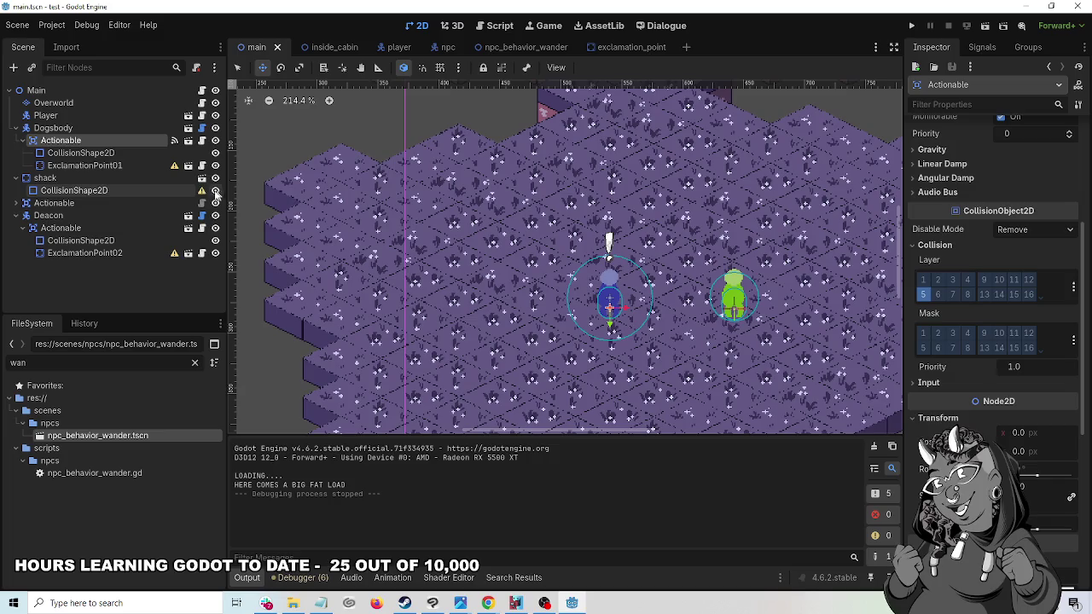
- Try a RectangleShape2D on the shack's CollisionShape2D, then undo it to leave the shape empty
mouse_move(203, 192)
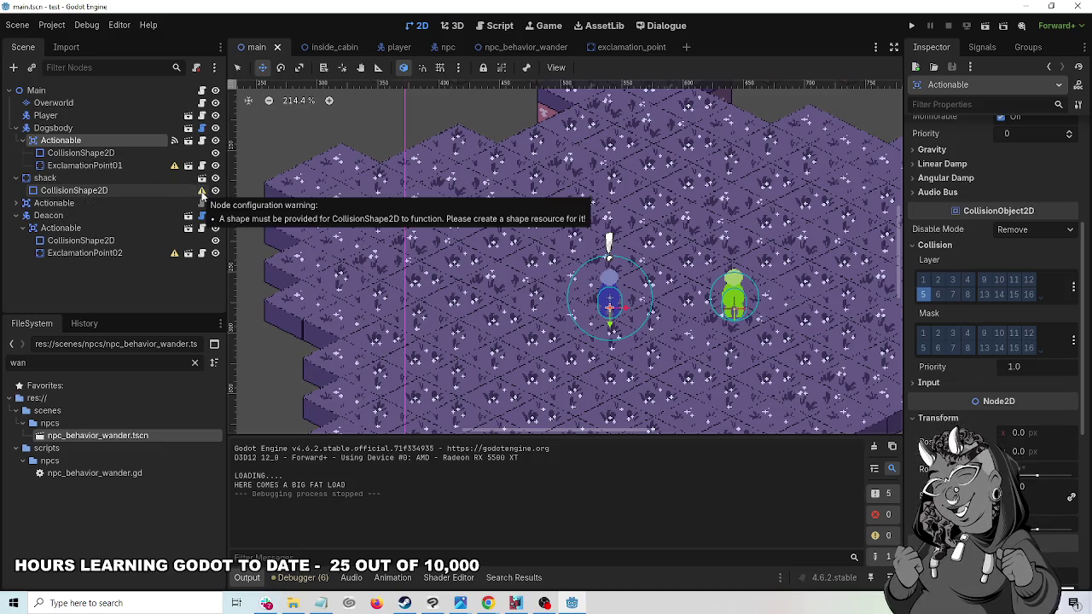
click(96, 193)
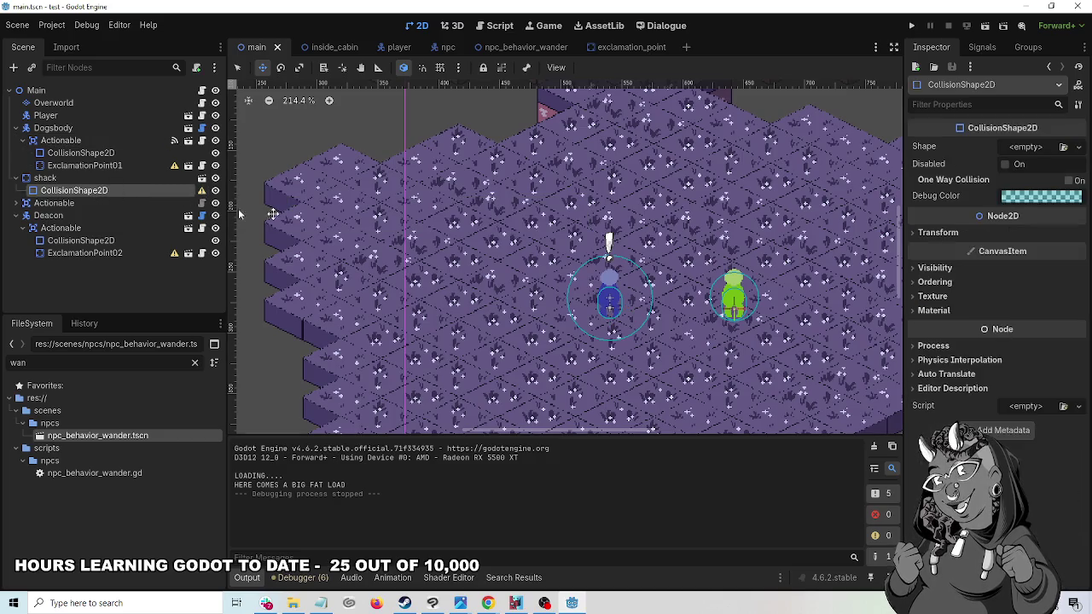
scroll(533, 162, down, 4)
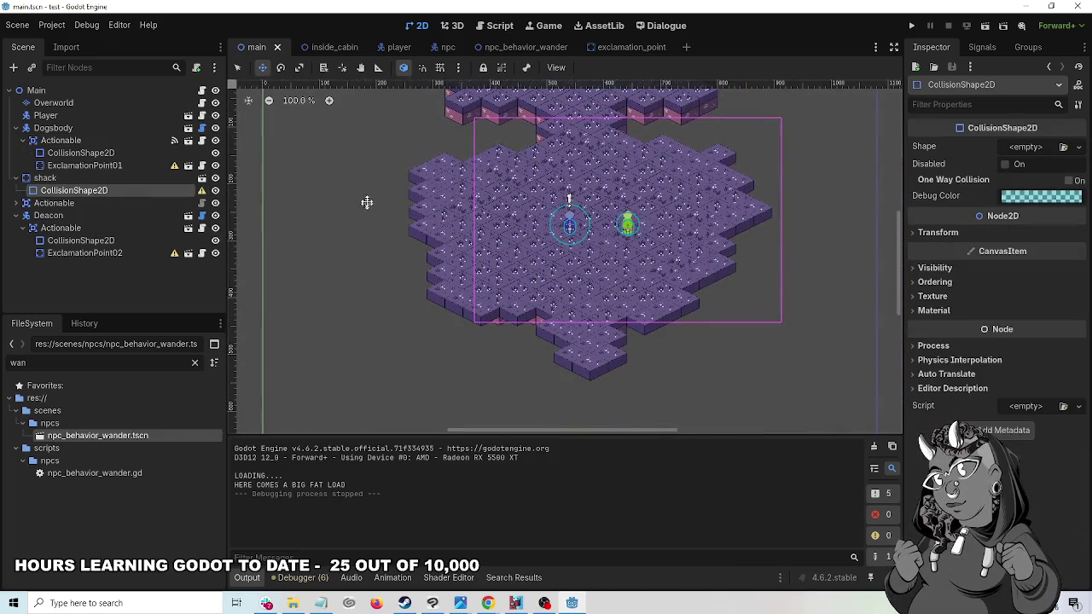
drag(353, 176, 370, 304)
scroll(494, 177, up, 5)
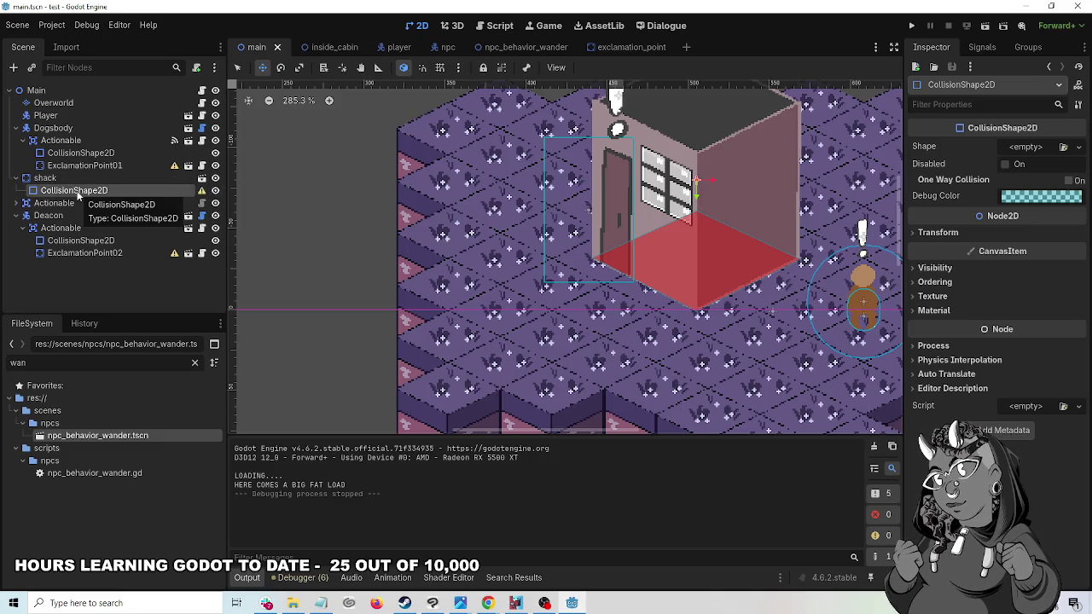
mouse_move(204, 194)
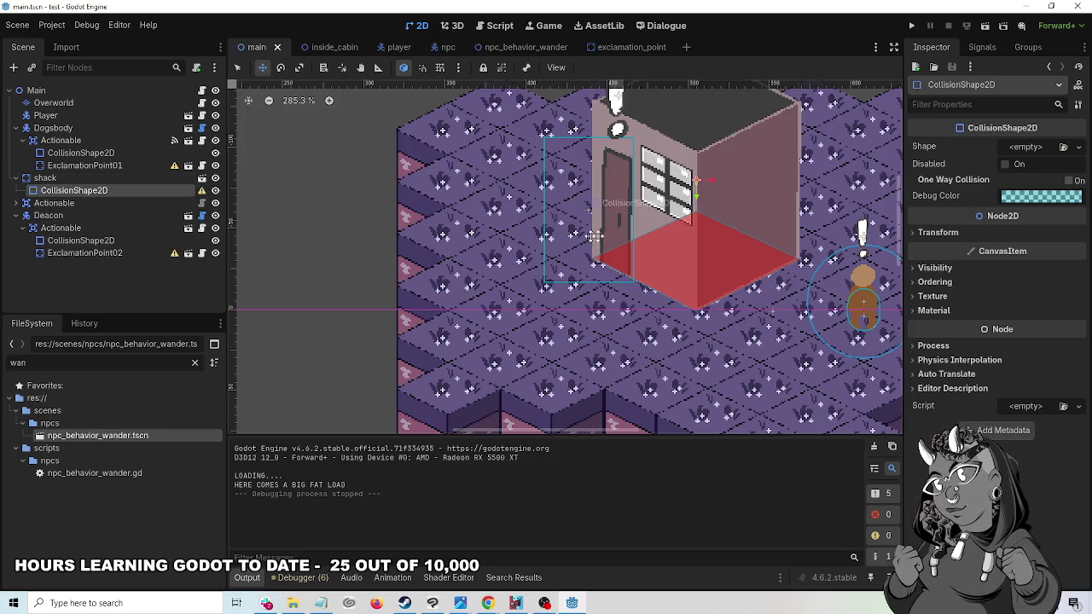
click(1039, 150)
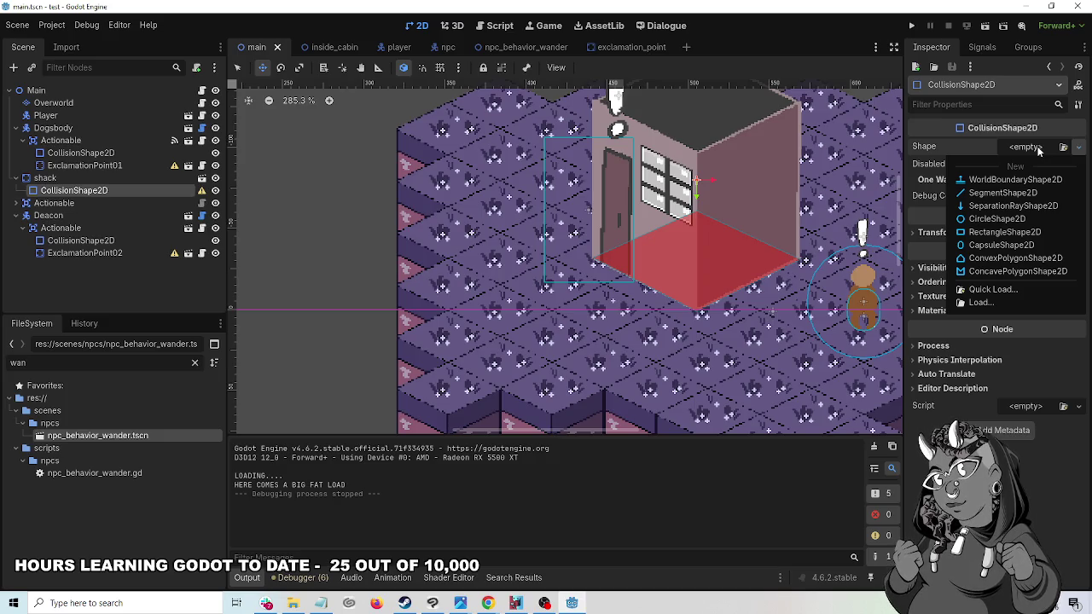
click(1024, 232)
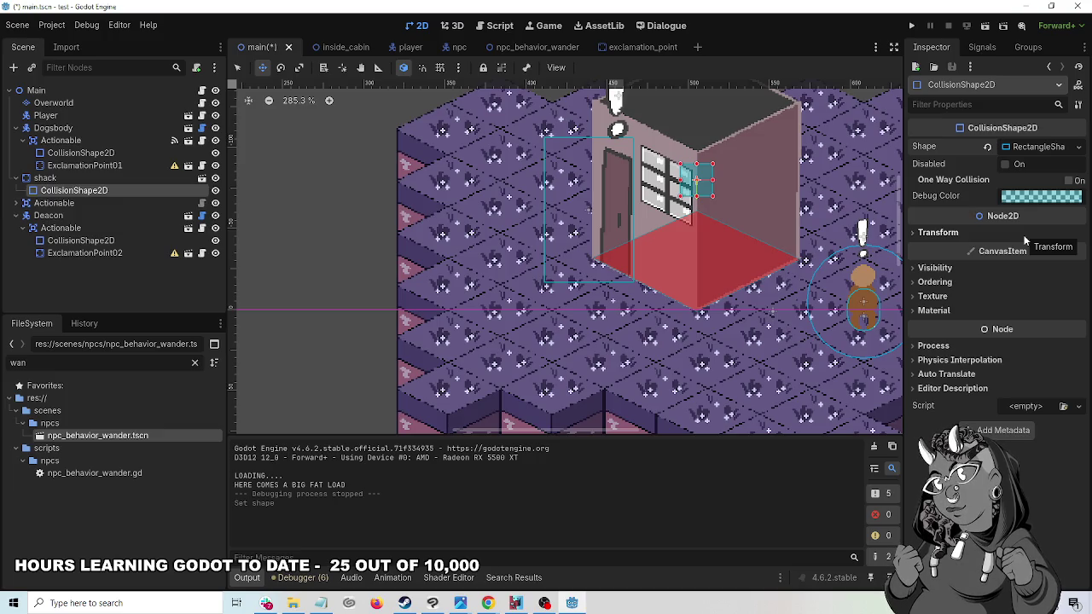
key(ctrl+z)
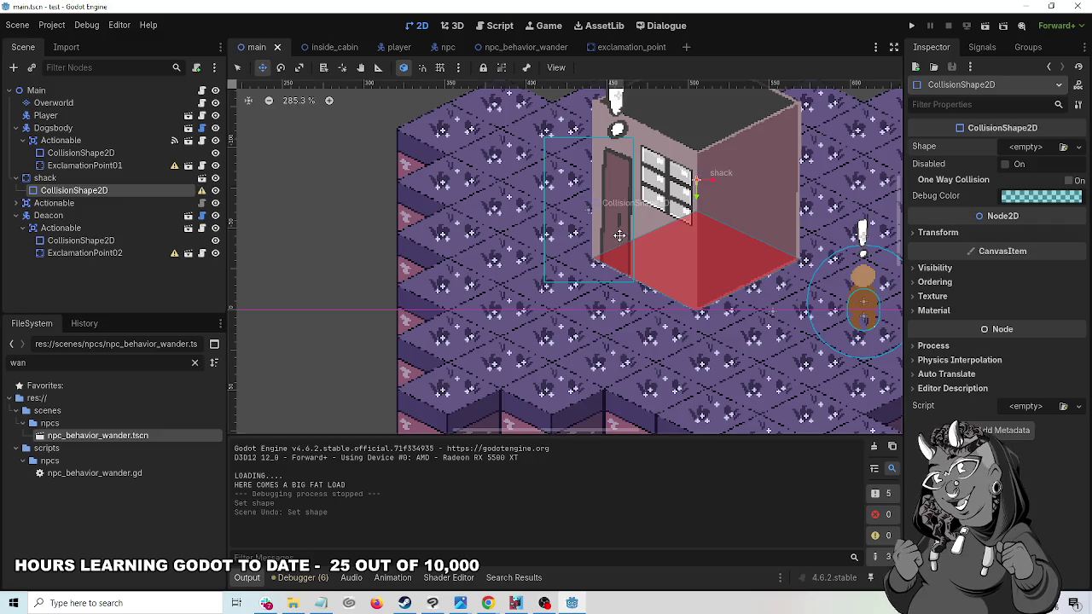
- Toggle visibility of the shack's CollisionShape2D and the Actionable area, leaving both visible
click(44, 179)
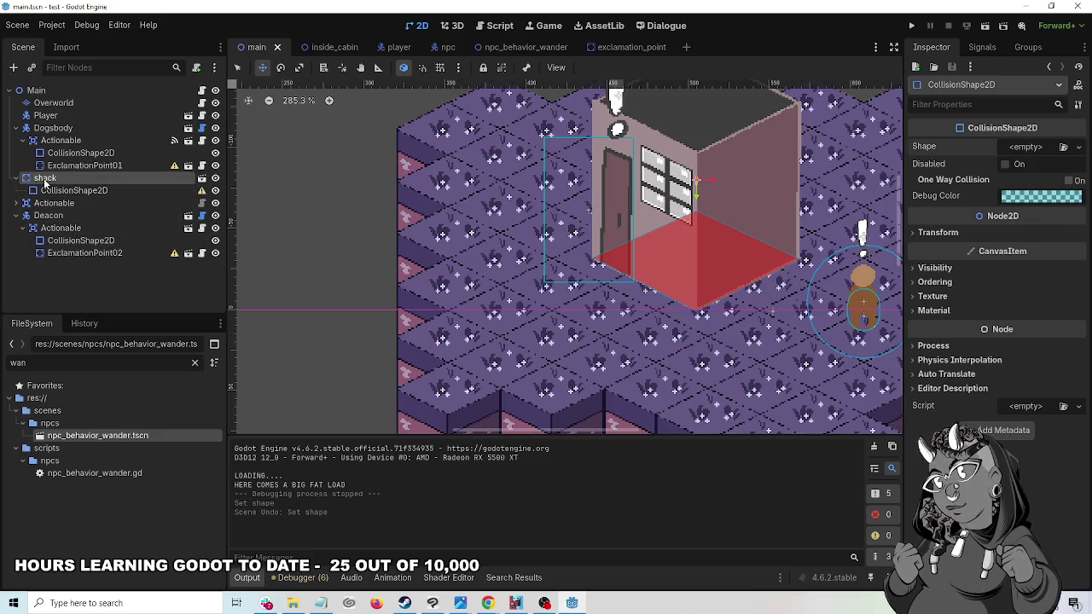
click(49, 193)
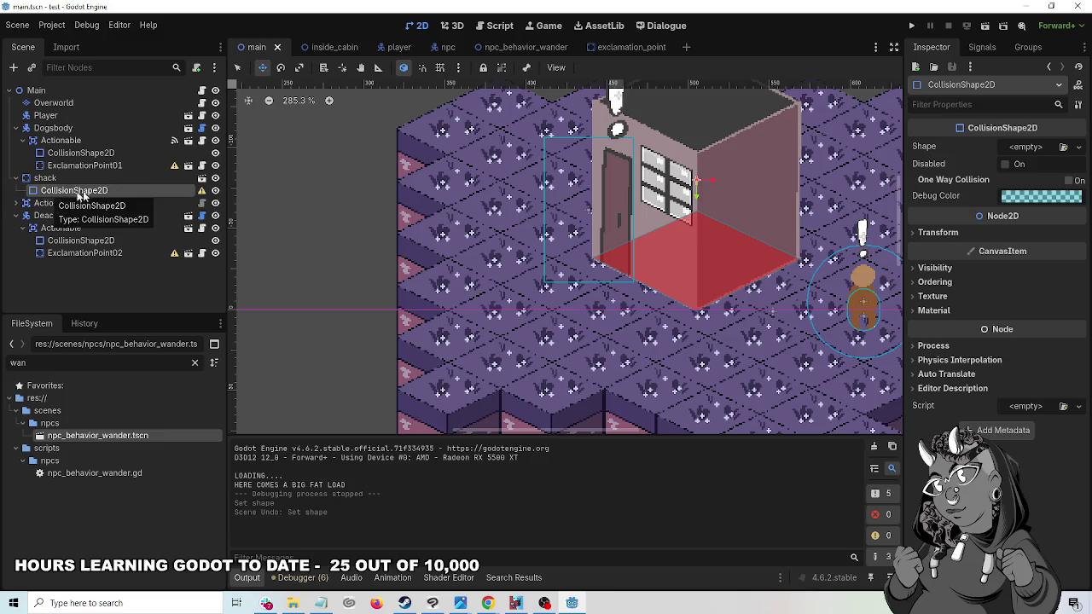
click(216, 190)
click(216, 190)
click(217, 191)
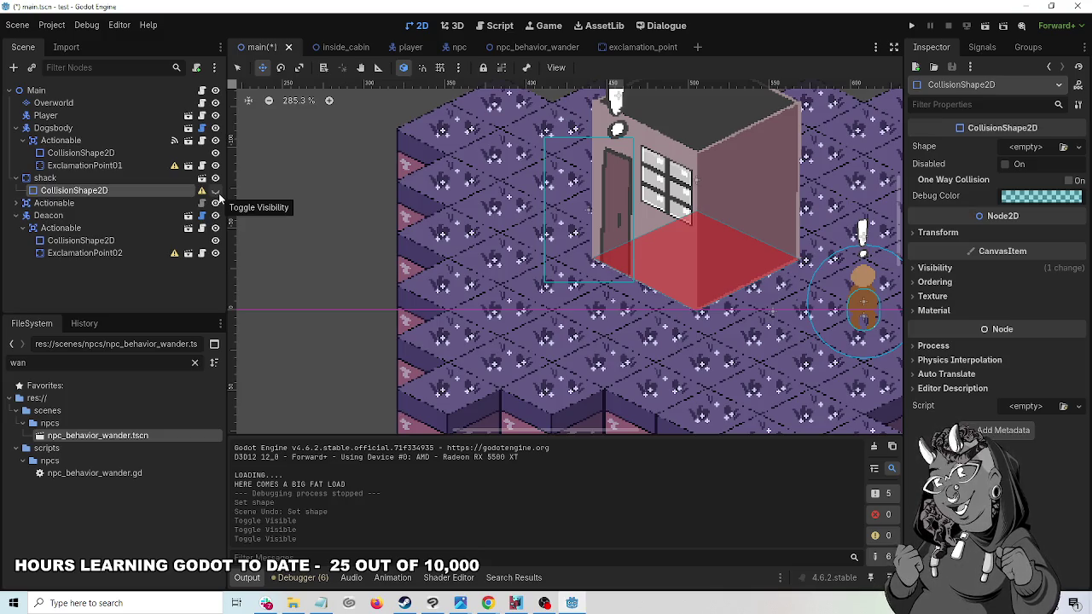
click(219, 193)
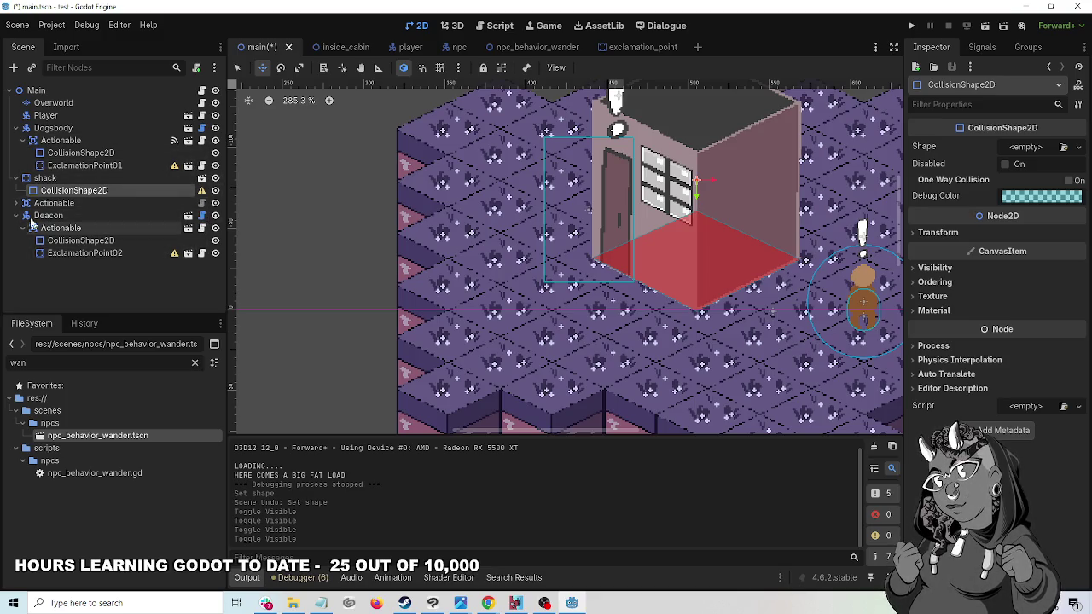
click(215, 204)
click(215, 204)
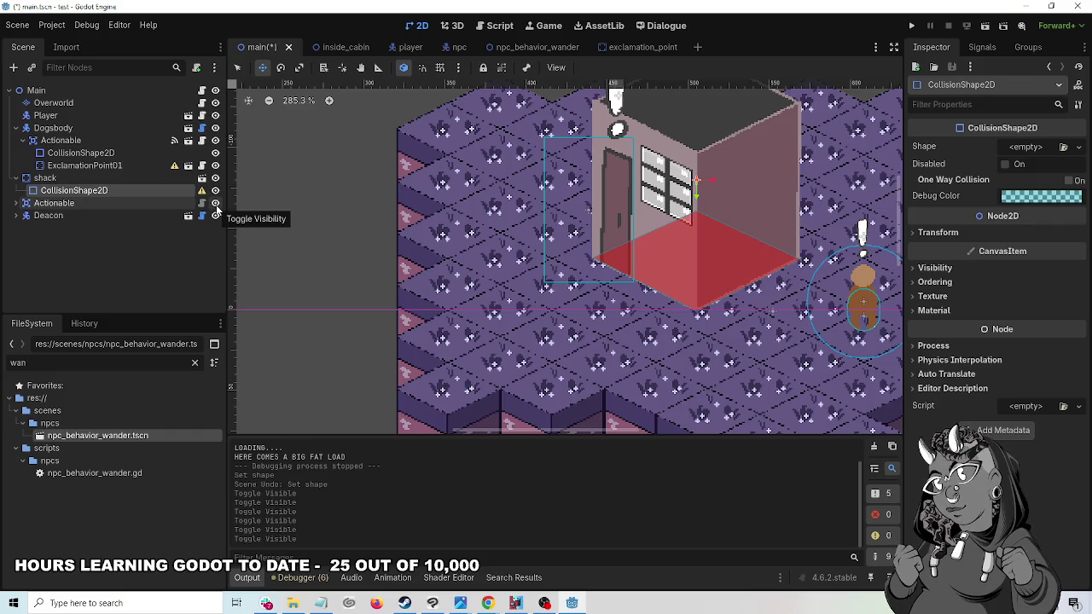
- Filter FileSystem for 'sha', open shack.tscn in its own tab, and save the main scene
click(87, 180)
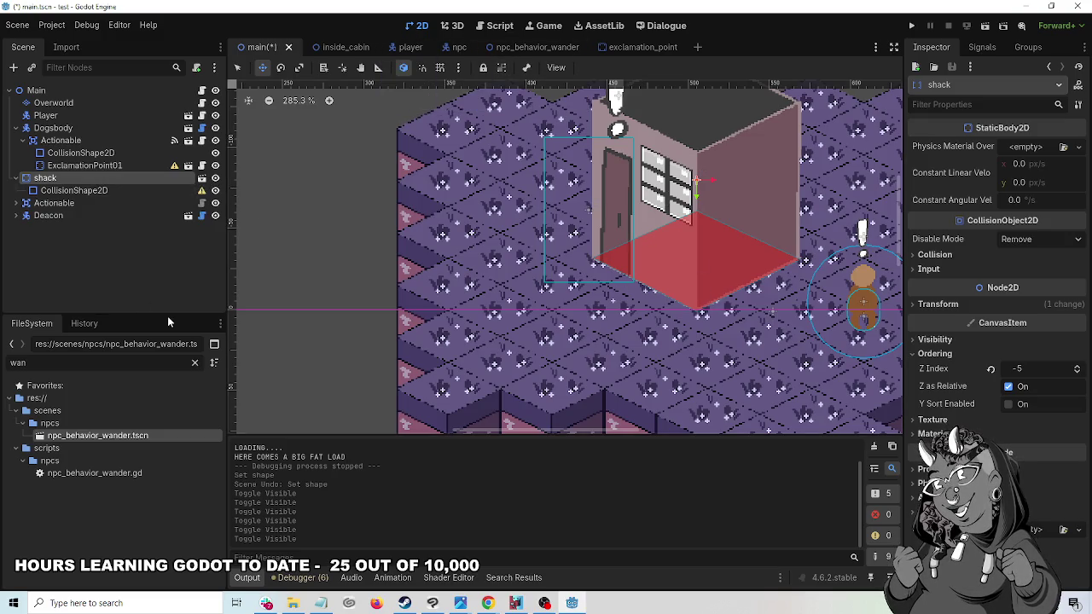
click(194, 363)
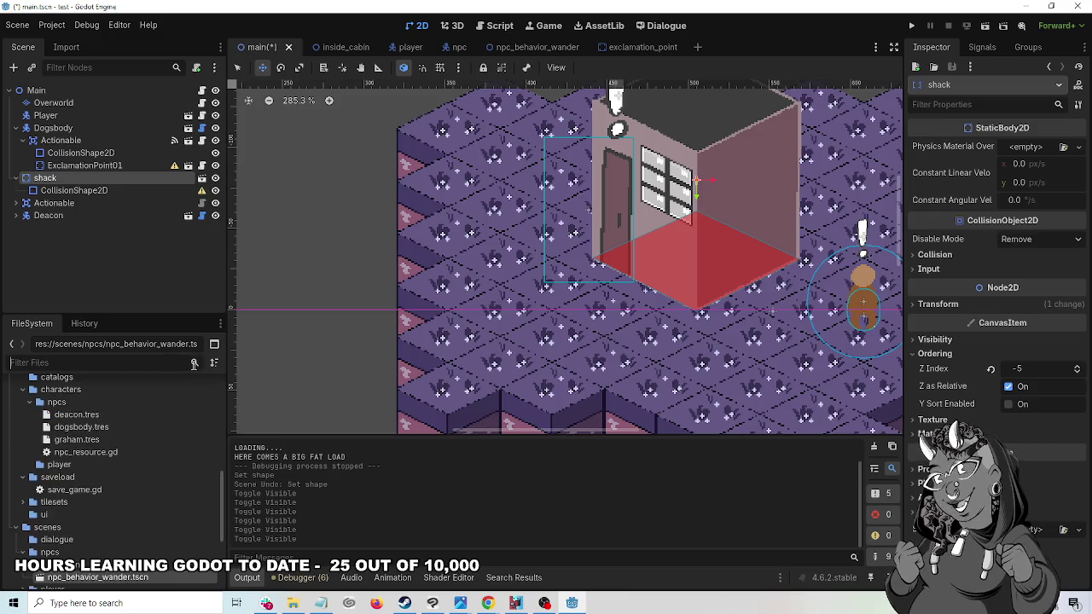
text(sha)
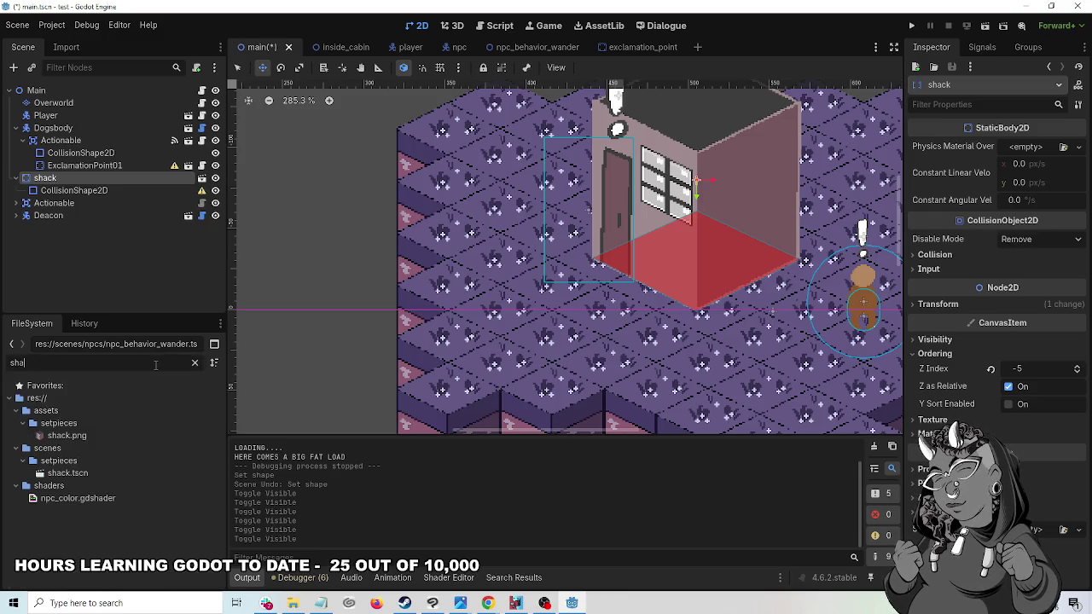
double_click(68, 473)
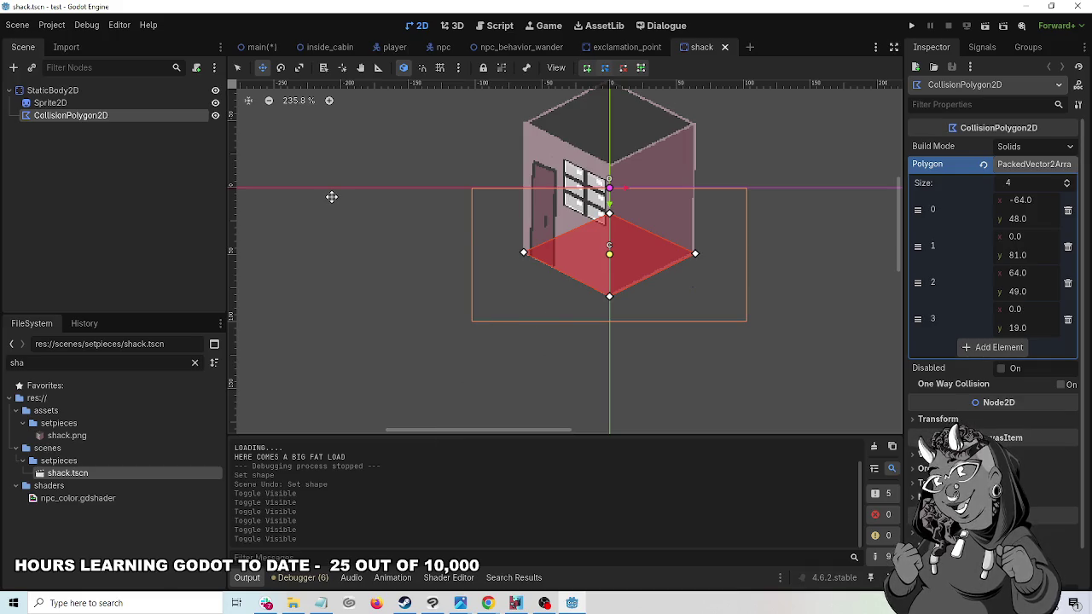
click(262, 47)
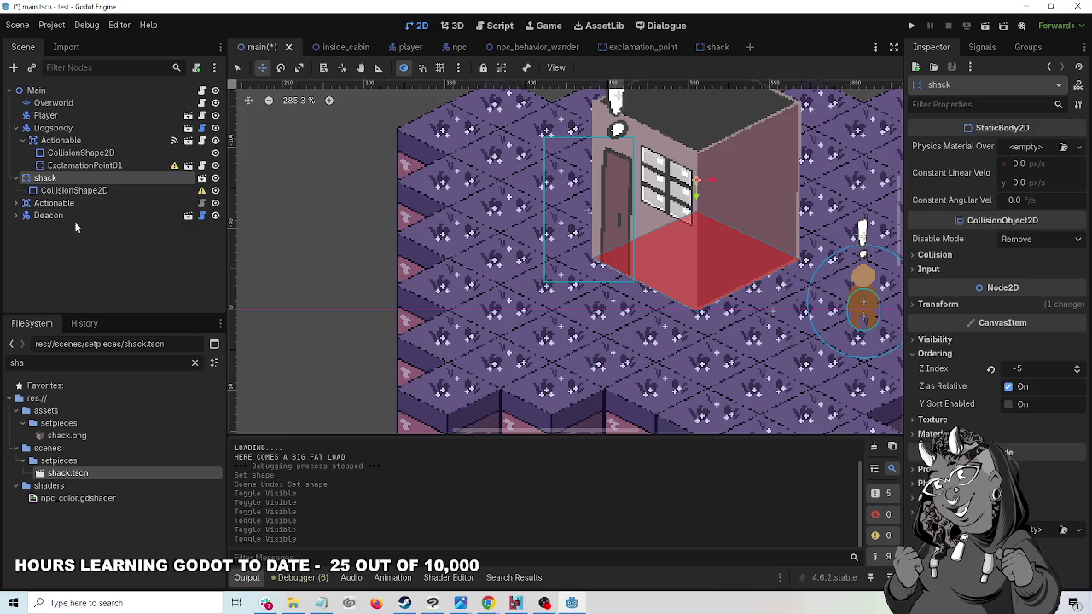
key(ctrl+s)
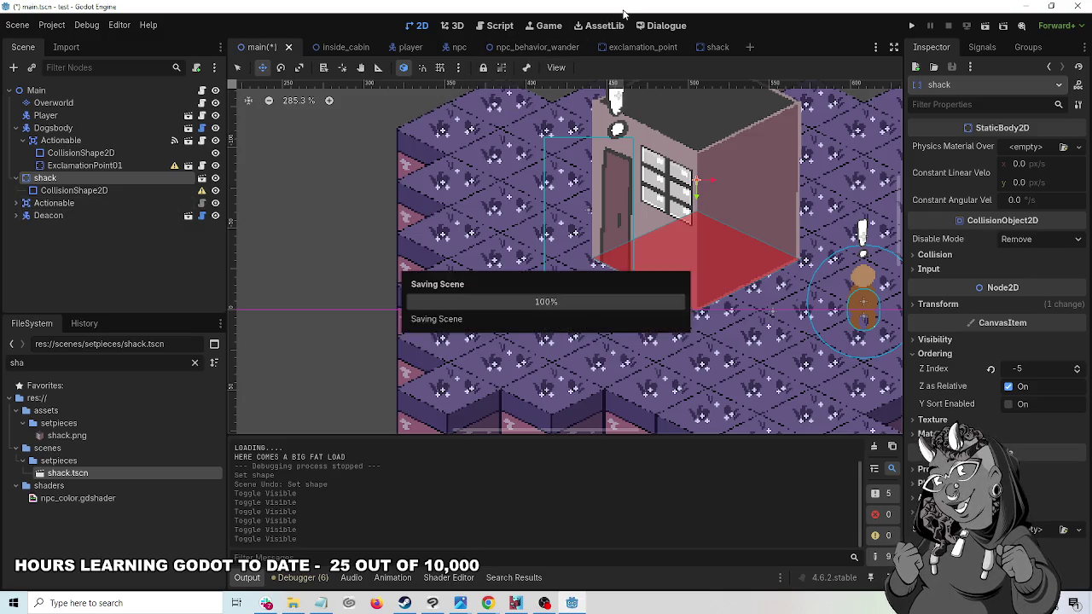
scroll(747, 160, down, 9)
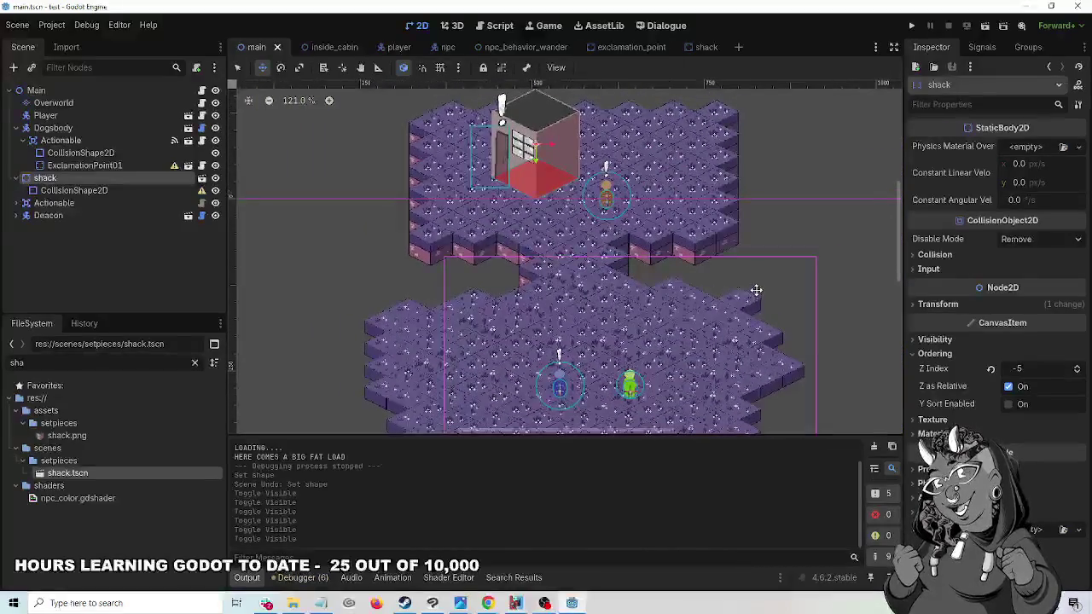
scroll(543, 336, up, 3)
mouse_move(544, 328)
mouse_down()
mouse_move(505, 220)
mouse_move(529, 183)
mouse_move(559, 175)
mouse_move(552, 257)
mouse_move(581, 262)
mouse_move(543, 277)
mouse_move(496, 206)
mouse_move(505, 120)
mouse_move(497, 317)
mouse_move(518, 251)
mouse_up()
mouse_move(530, 211)
mouse_down()
mouse_move(588, 307)
mouse_move(600, 358)
mouse_move(588, 227)
mouse_move(569, 257)
mouse_up()
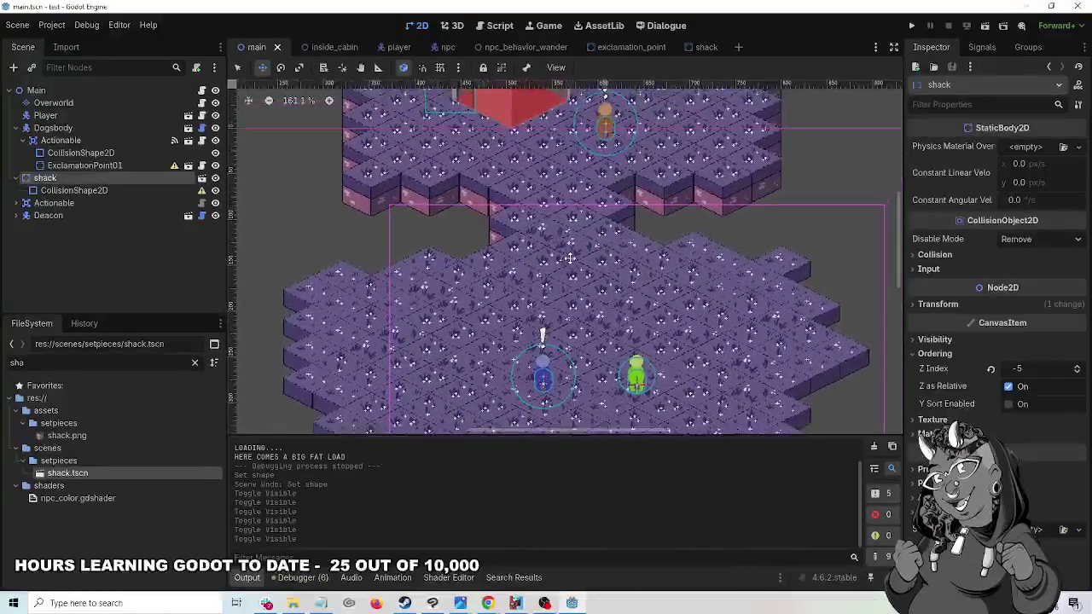
click(327, 46)
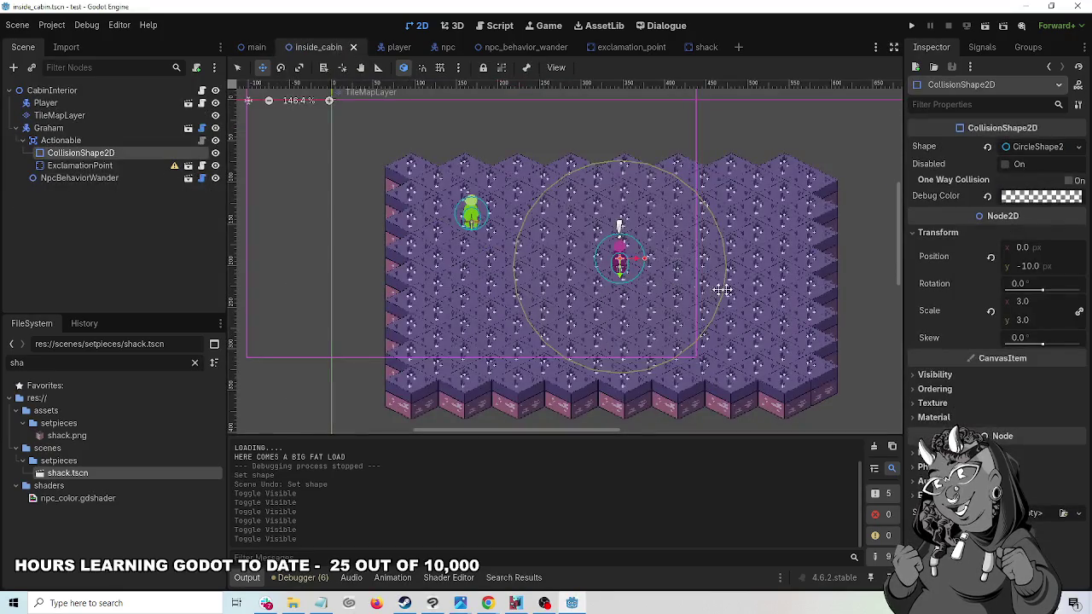
scroll(723, 290, up, 10)
scroll(749, 292, down, 7)
scroll(748, 292, down, 3)
scroll(783, 316, up, 6)
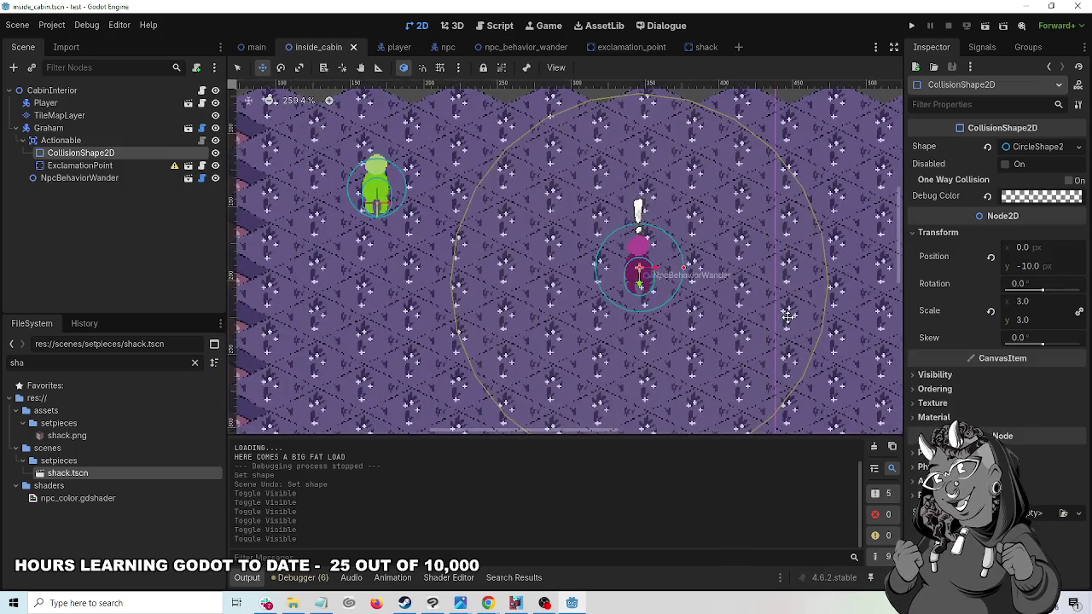
scroll(725, 312, right, 2)
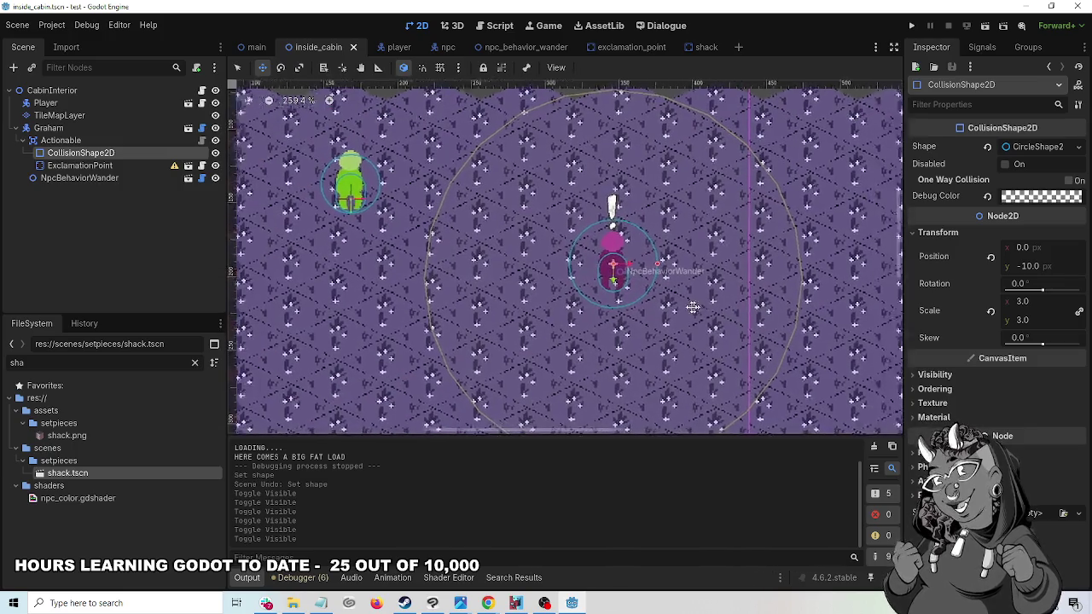
scroll(693, 309, right, 3)
scroll(693, 342, down, 3)
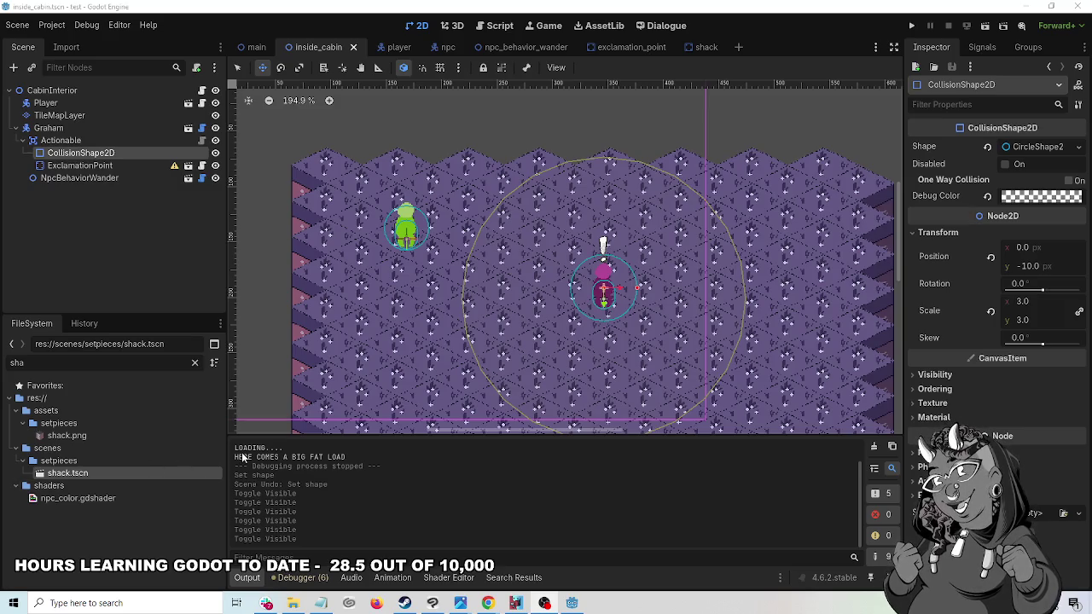
scroll(530, 295, down, 1)
scroll(527, 293, down, 2)
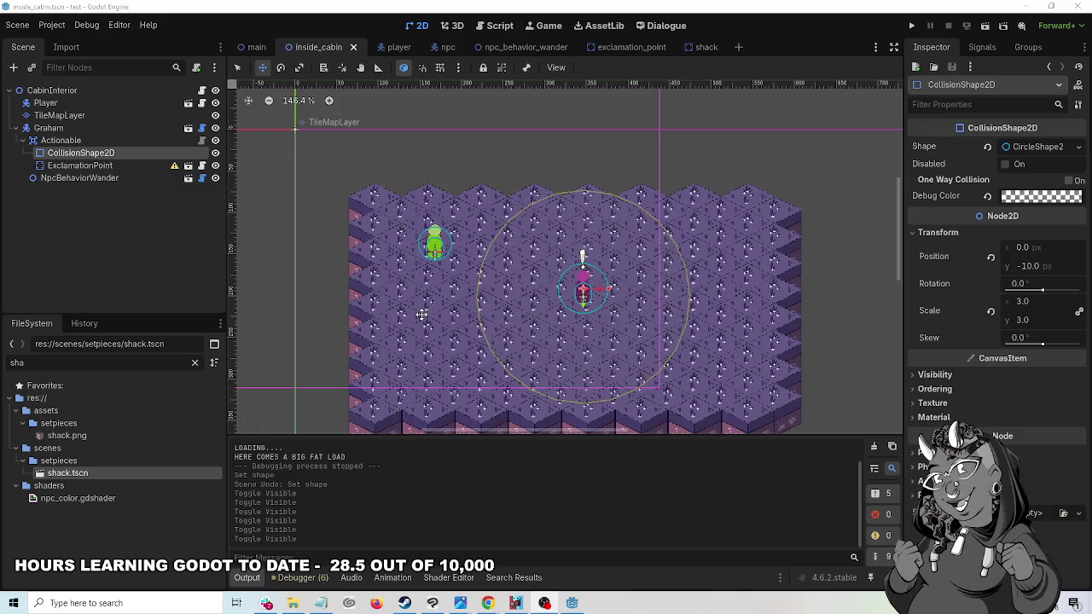
scroll(421, 315, up, 3)
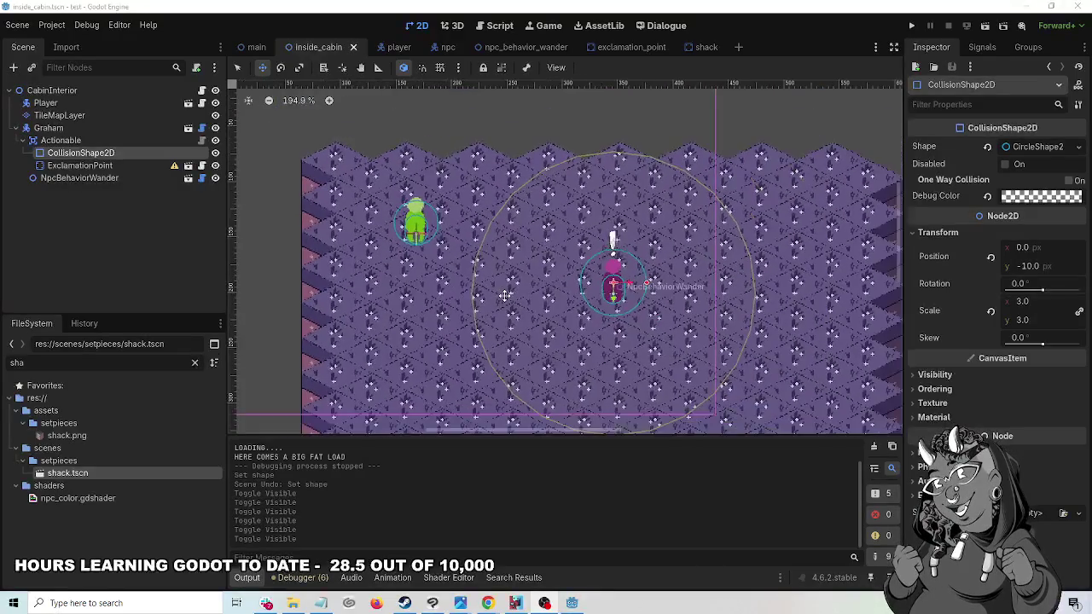
scroll(505, 296, down, 3)
scroll(504, 295, down, 1)
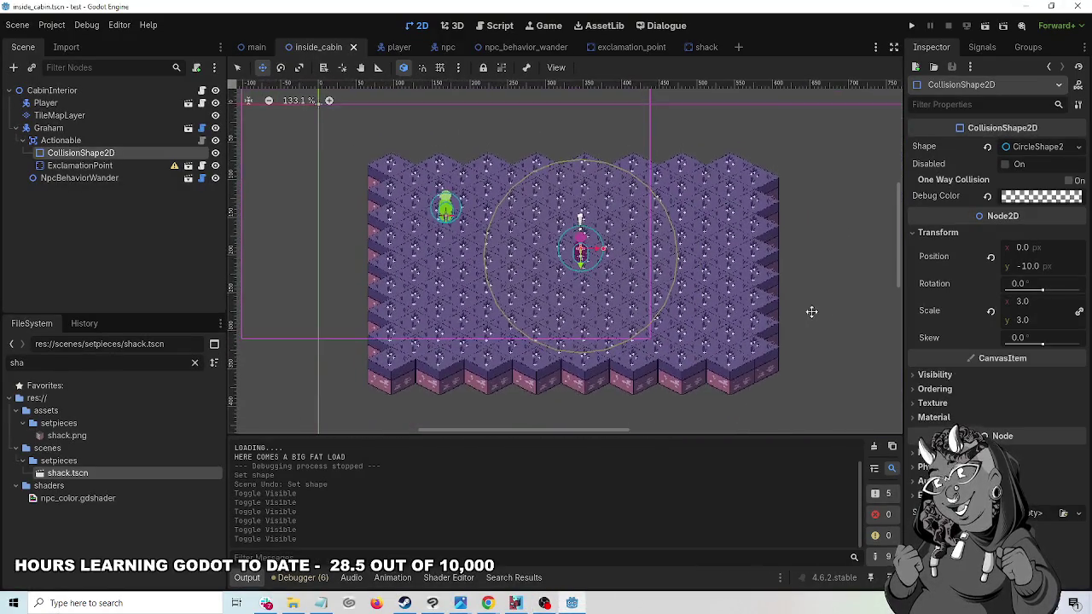
scroll(780, 308, up, 6)
scroll(812, 309, left, 5)
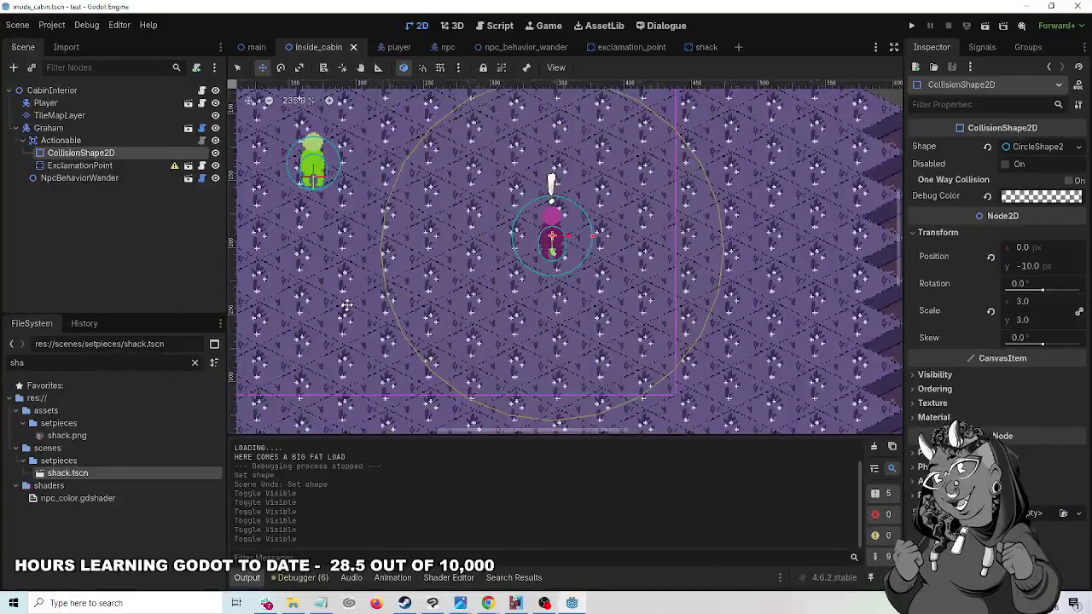
scroll(349, 304, down, 3)
scroll(348, 305, down, 2)
scroll(842, 366, left, 4)
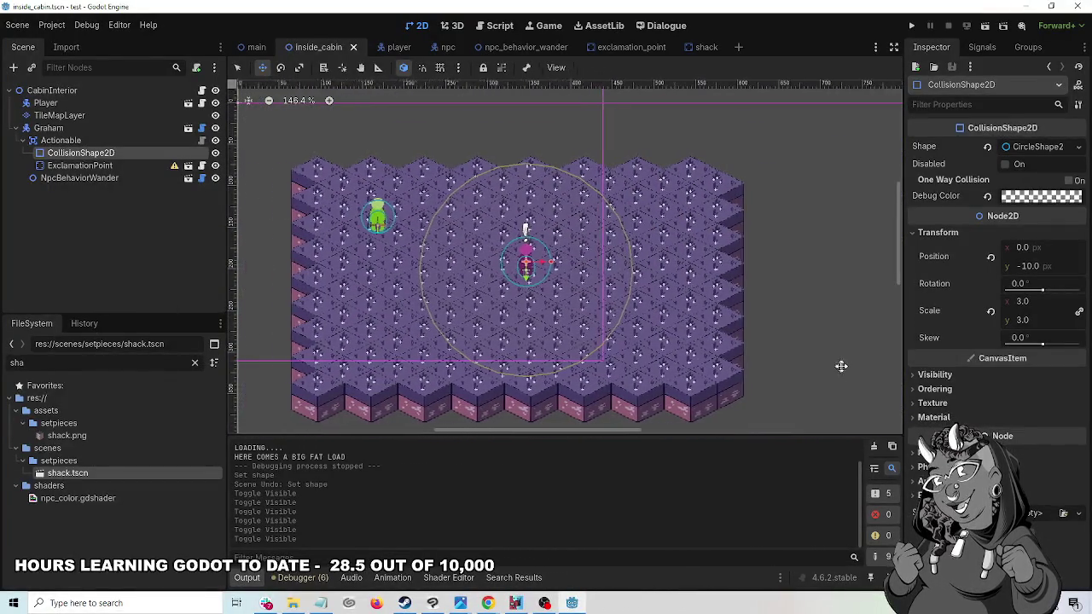
mouse_move(781, 13)
mouse_down()
mouse_move(82, 189)
mouse_move(2, 158)
mouse_up()
- Swap Godot for maximized Chrome and play the NPC Part I tutorial full screen, skipping the ad
click(256, 146)
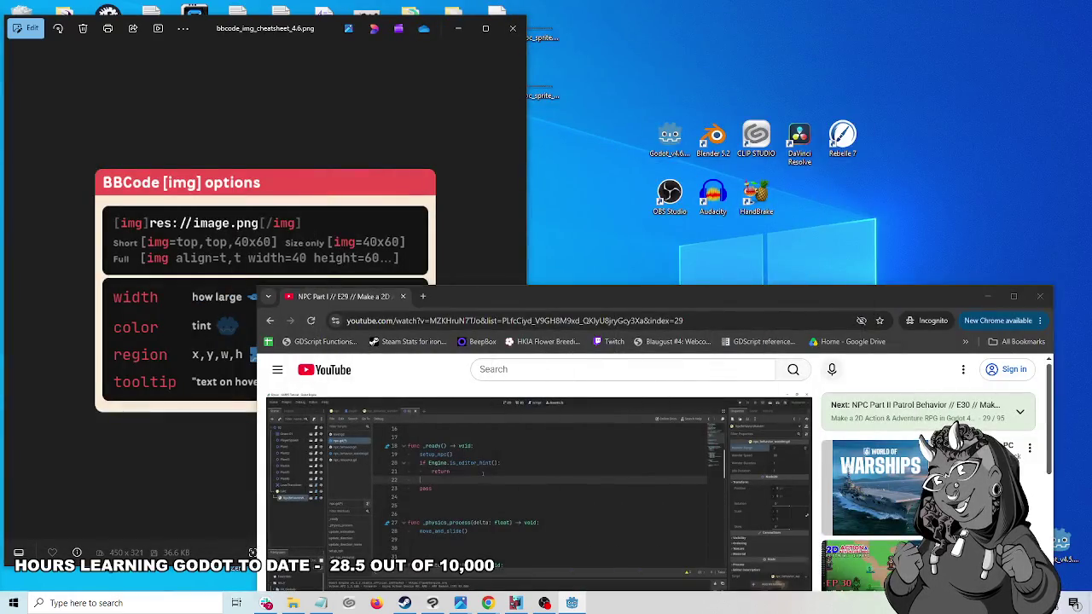
double_click(846, 295)
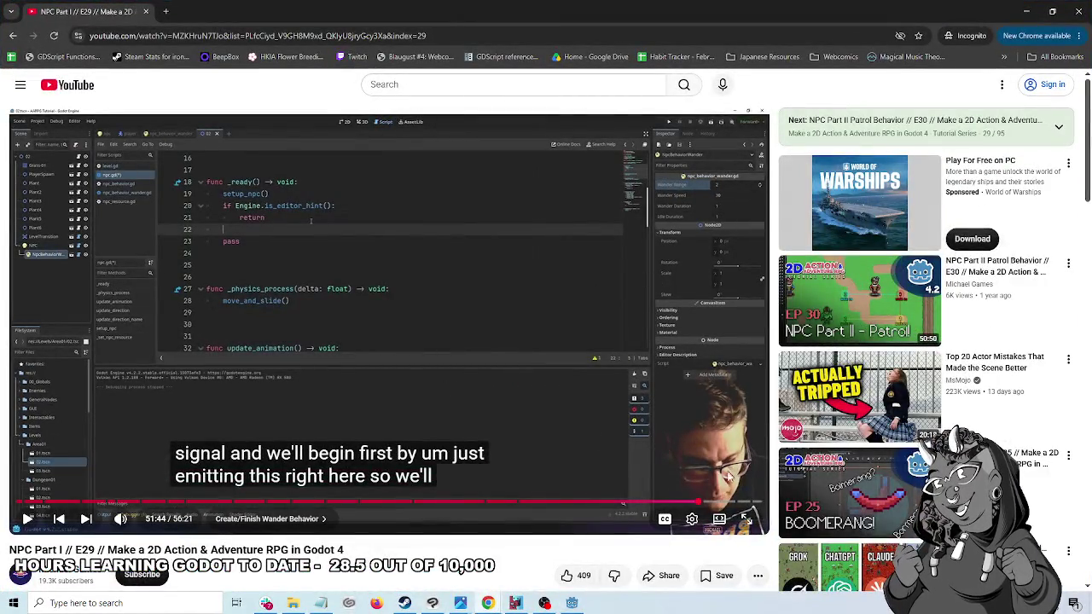
click(751, 518)
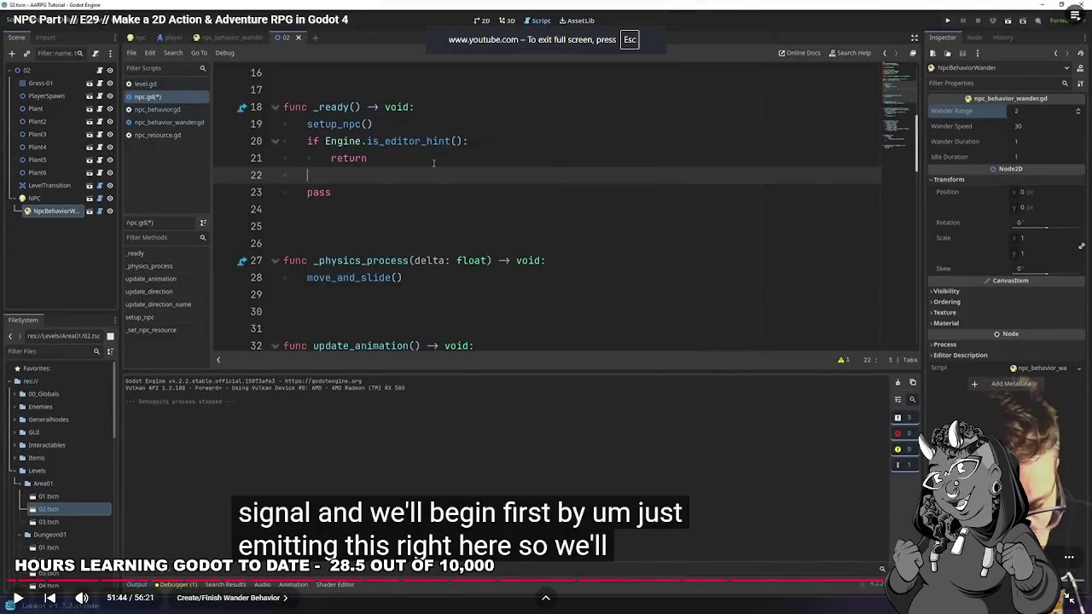
key(space)
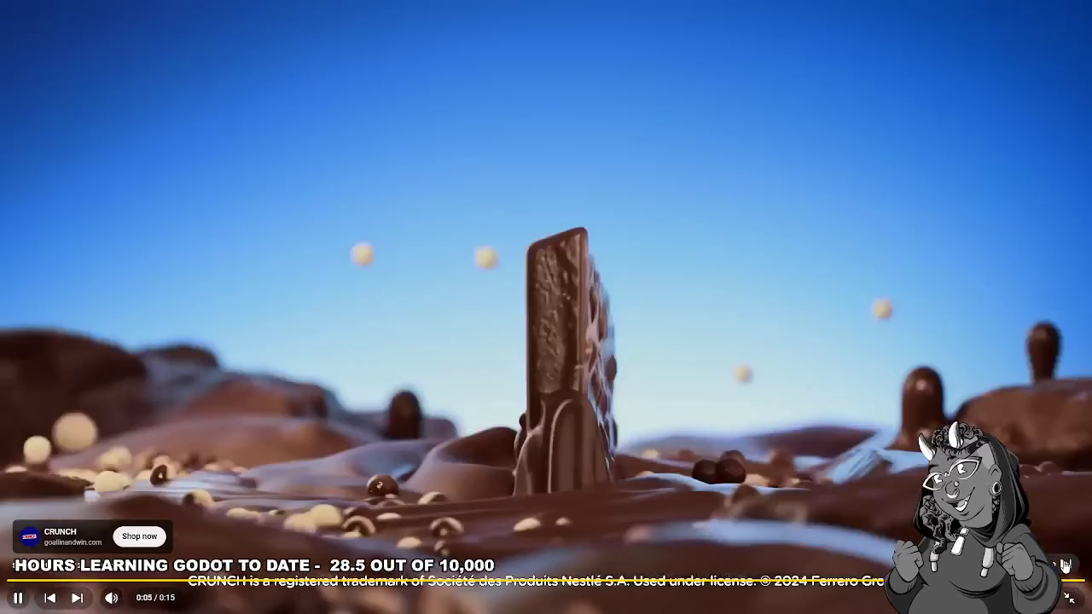
click(1058, 520)
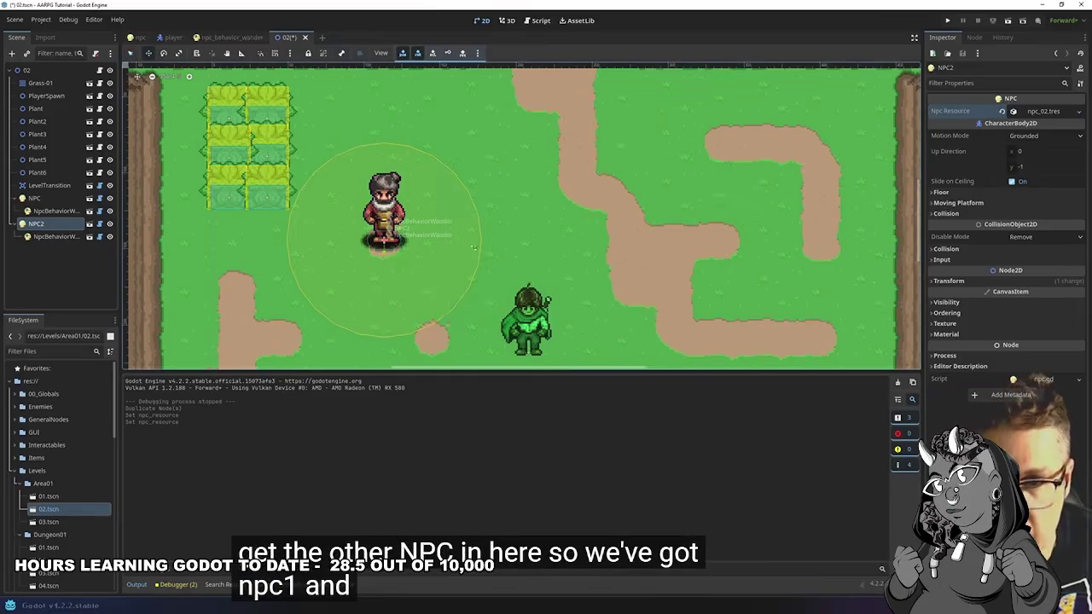
click(39, 237)
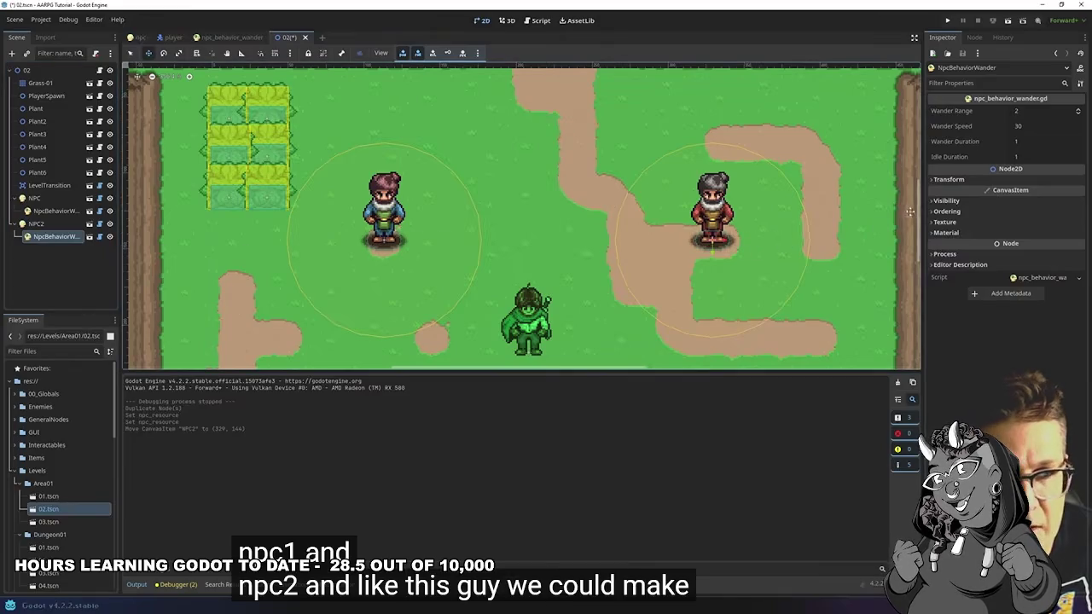
click(1026, 127)
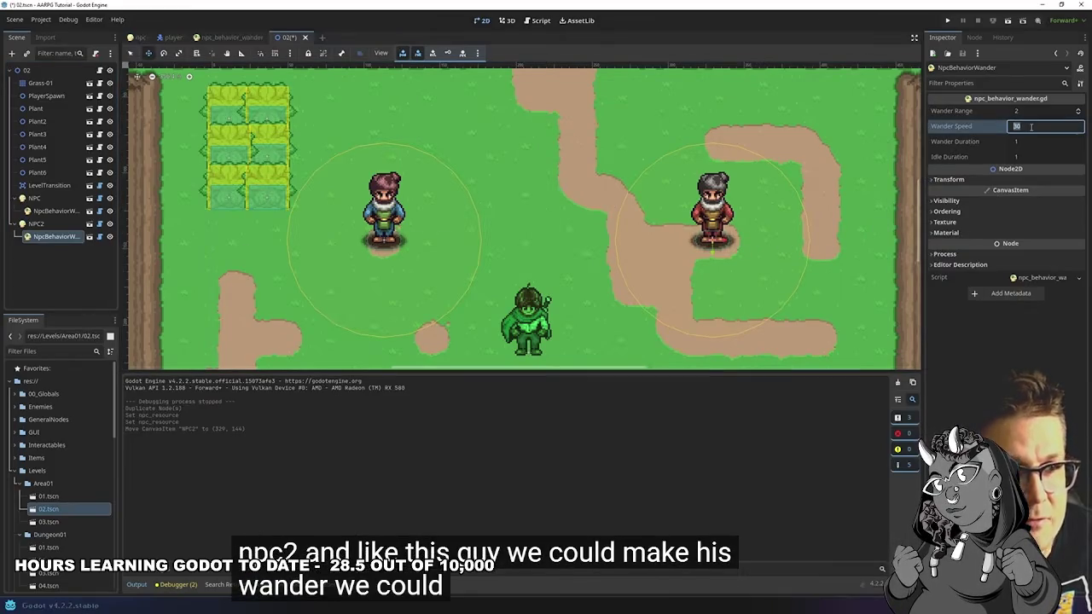
text(60)
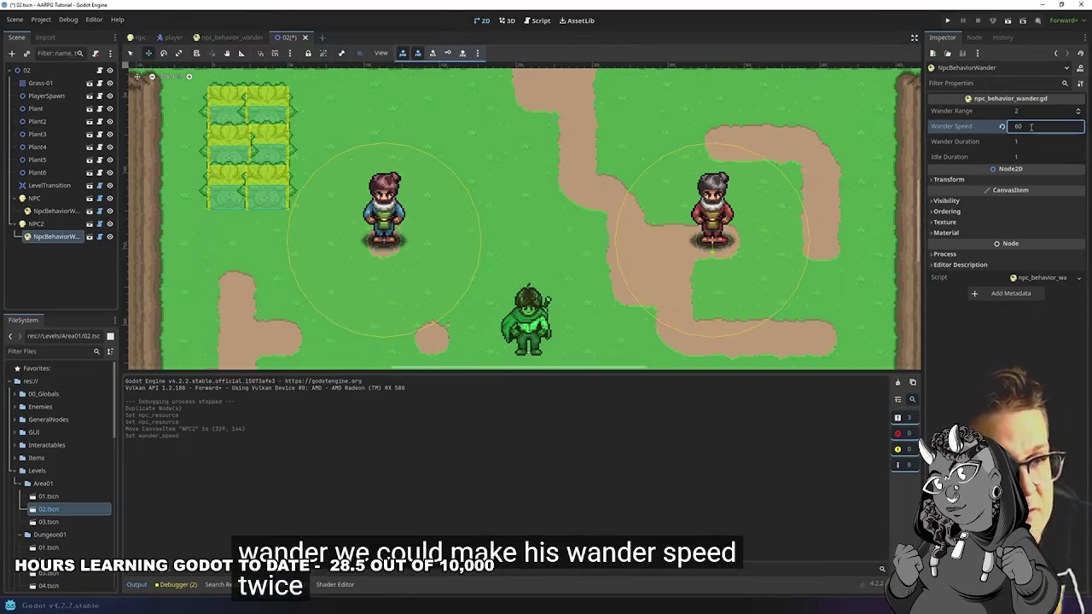
click(1078, 114)
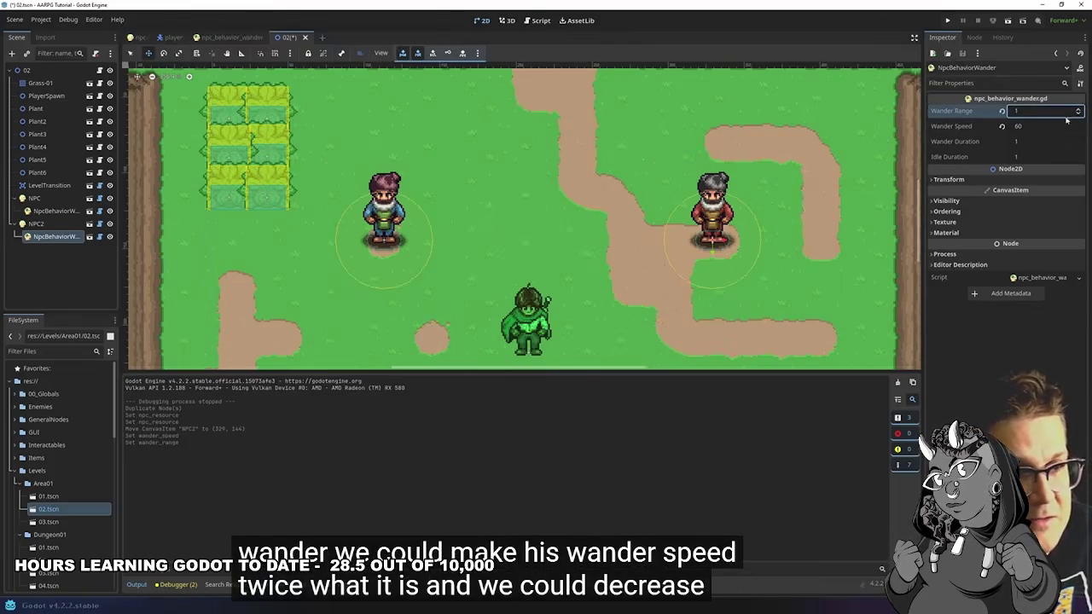
click(1028, 142)
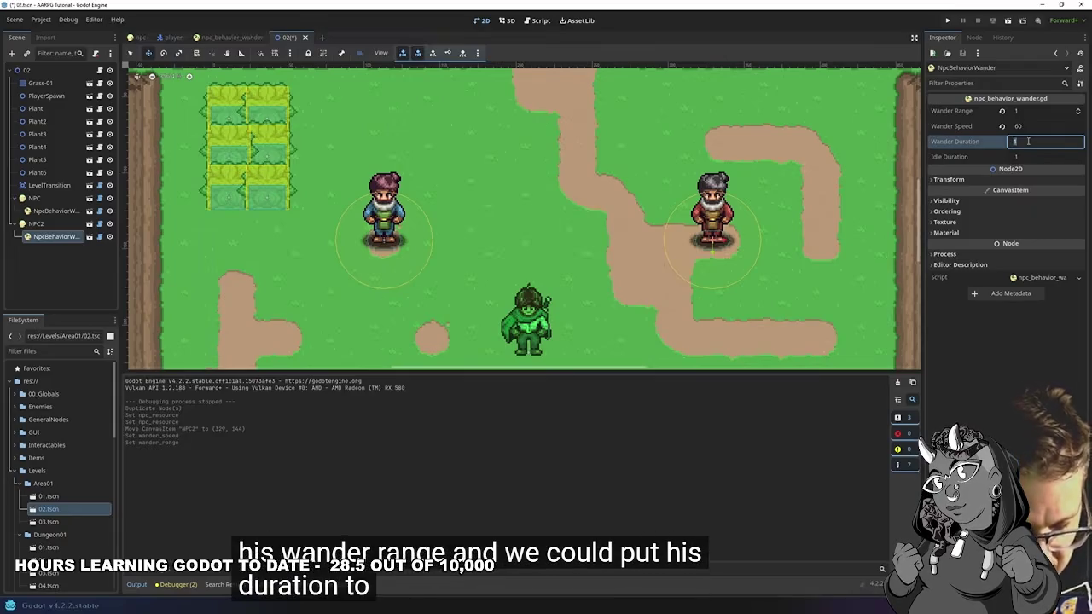
text(4)
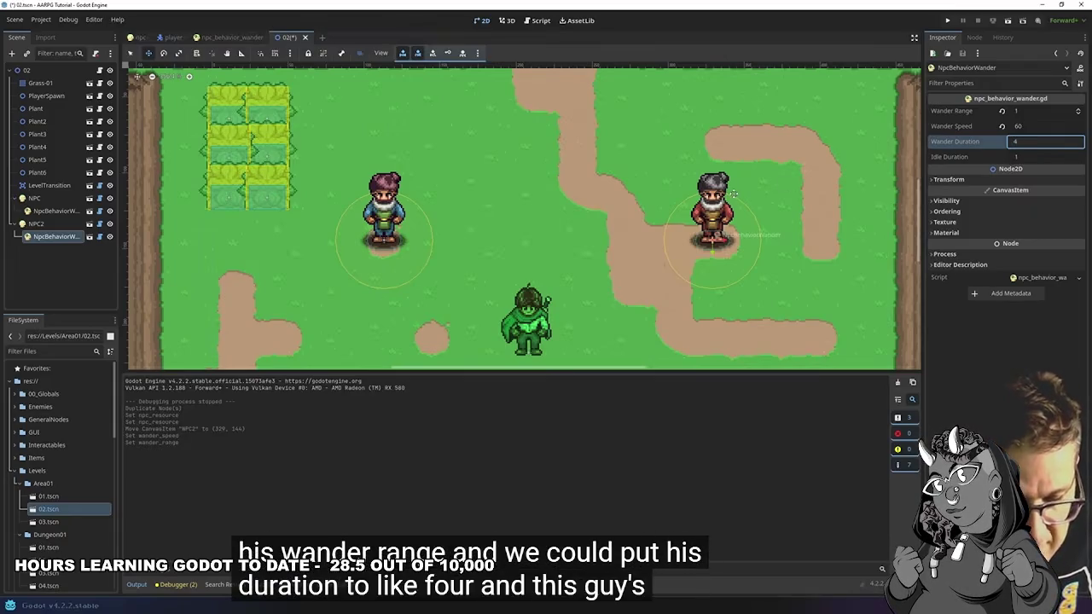
key(F5)
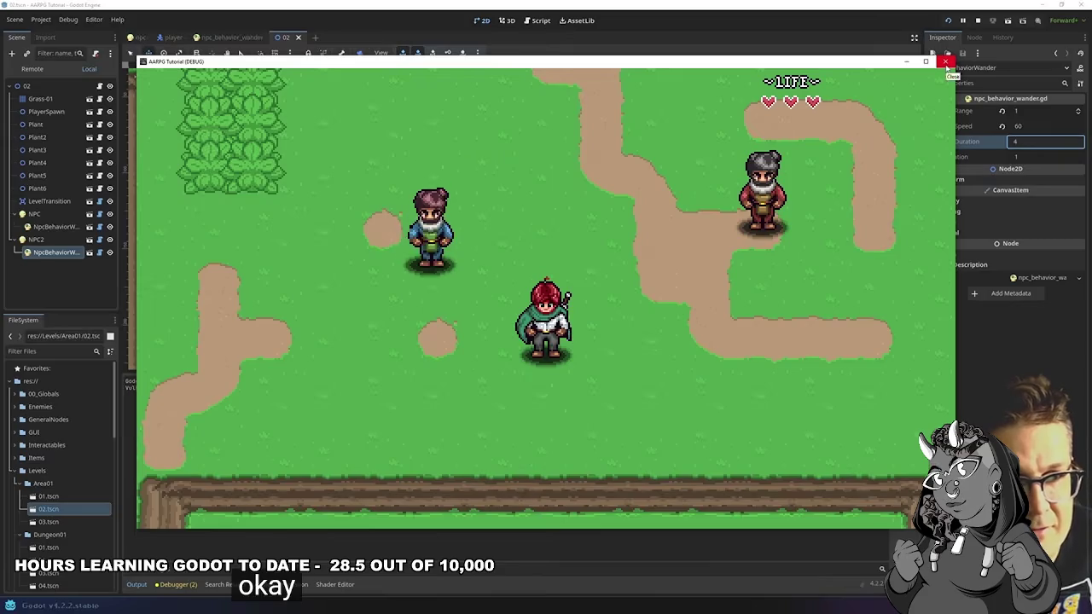
click(945, 61)
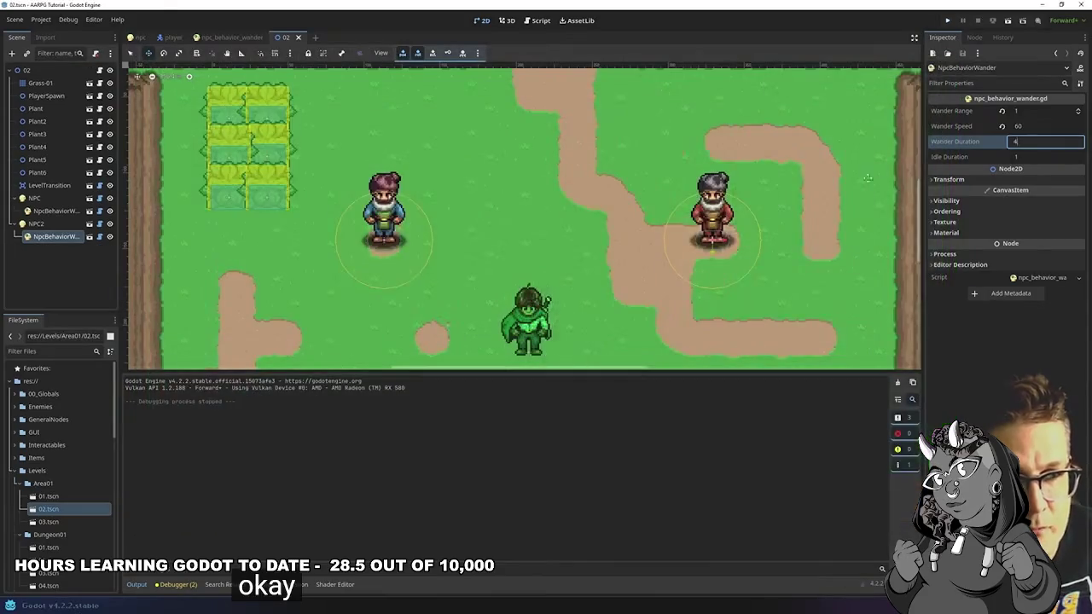
click(68, 224)
click(73, 241)
key(Delete)
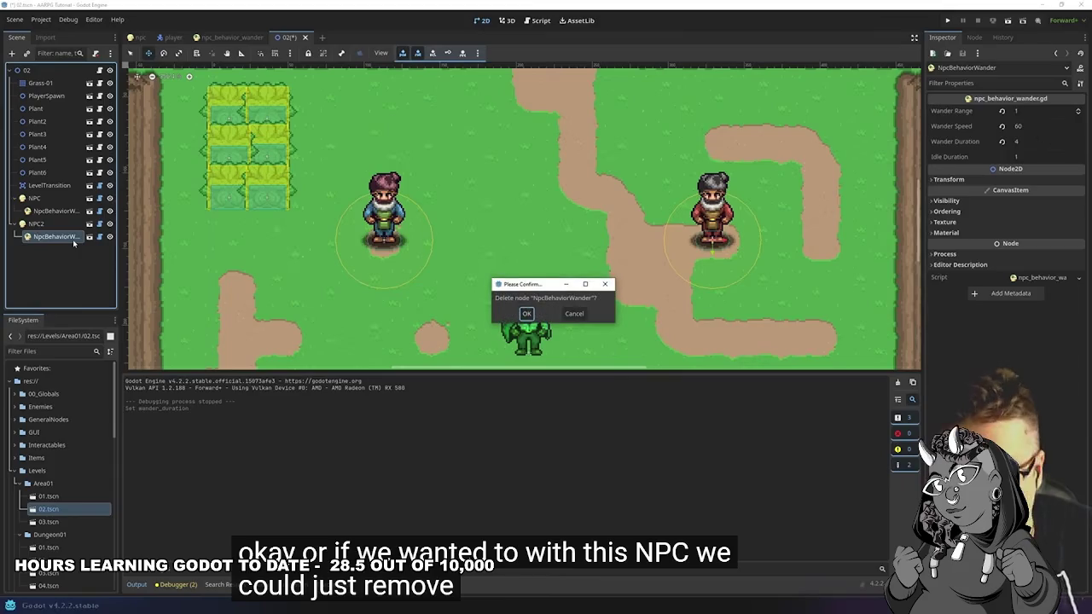
key(Return)
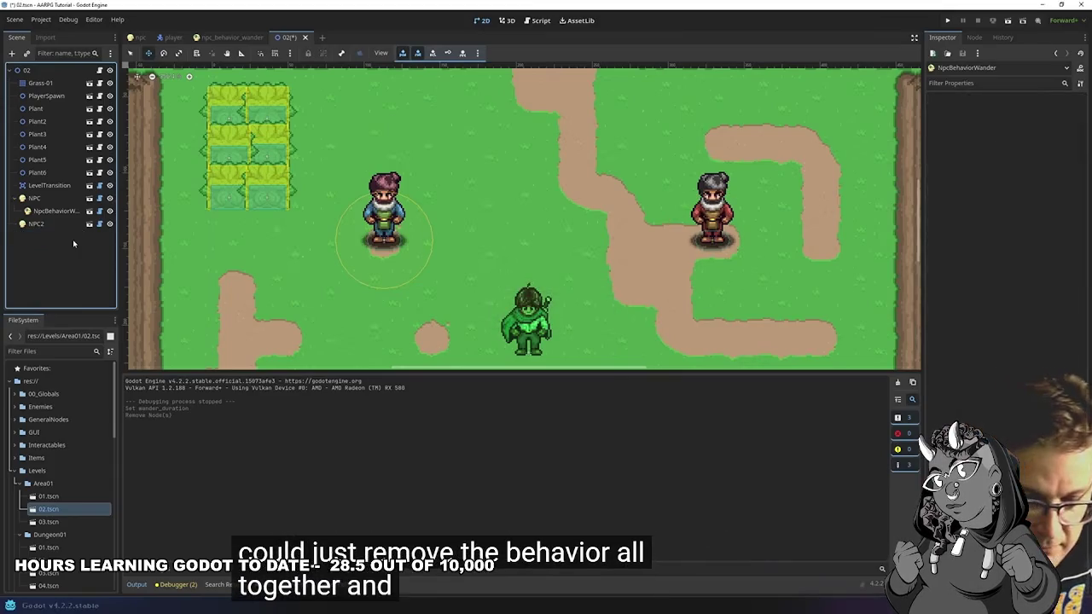
key(F6)
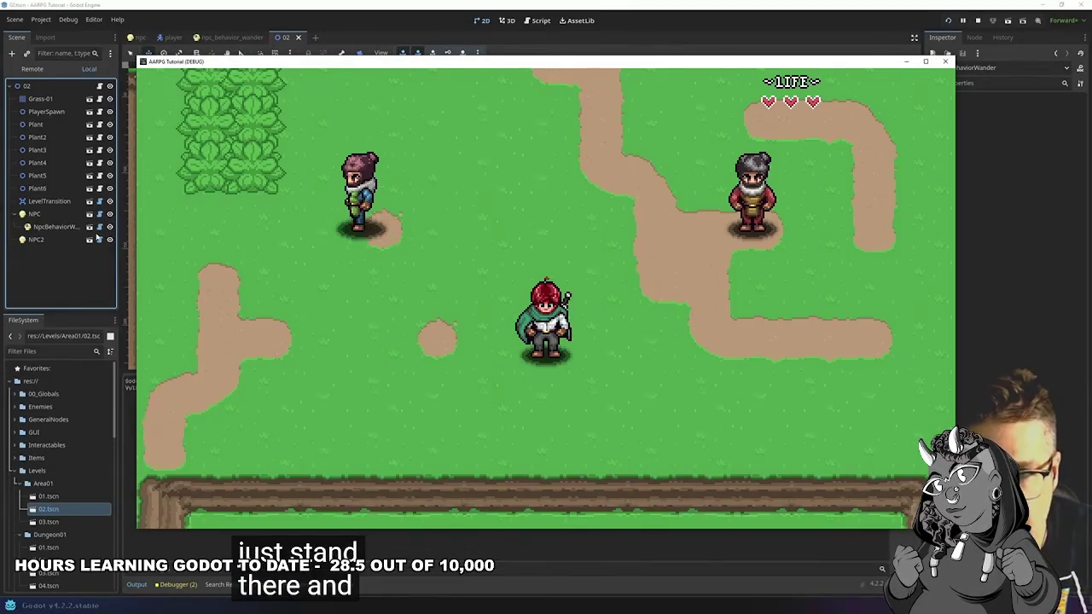
key(Up)
key(Right)
key(Up)
key(Right)
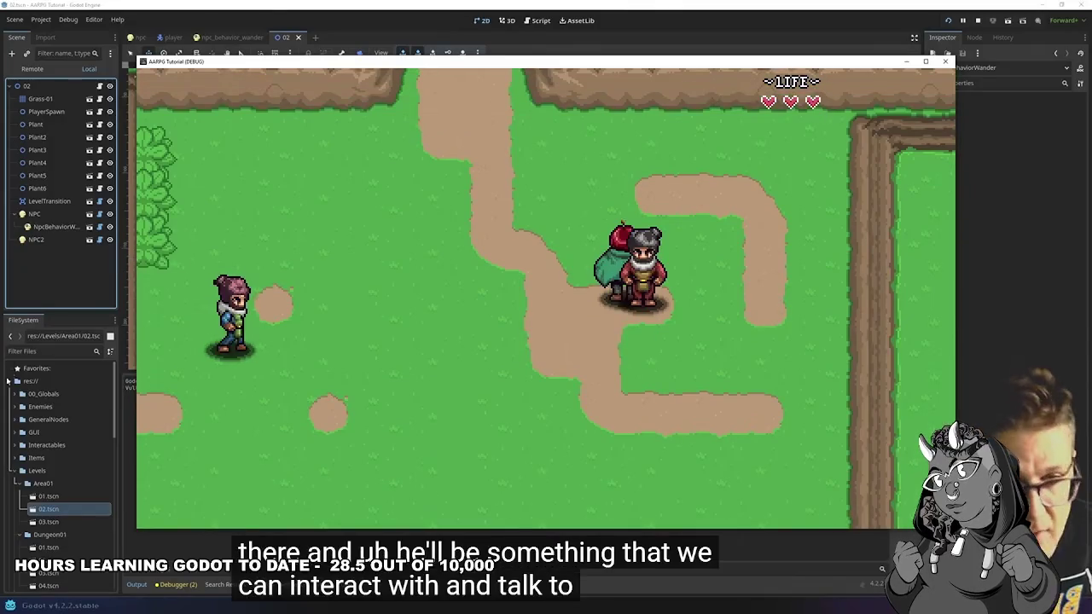
key(Left)
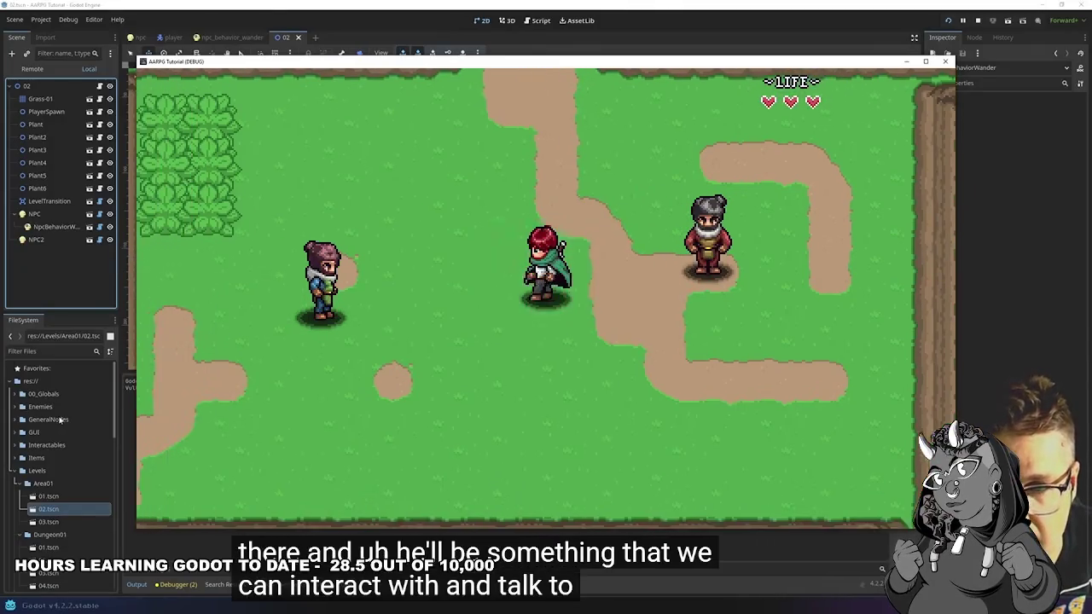
key(Up)
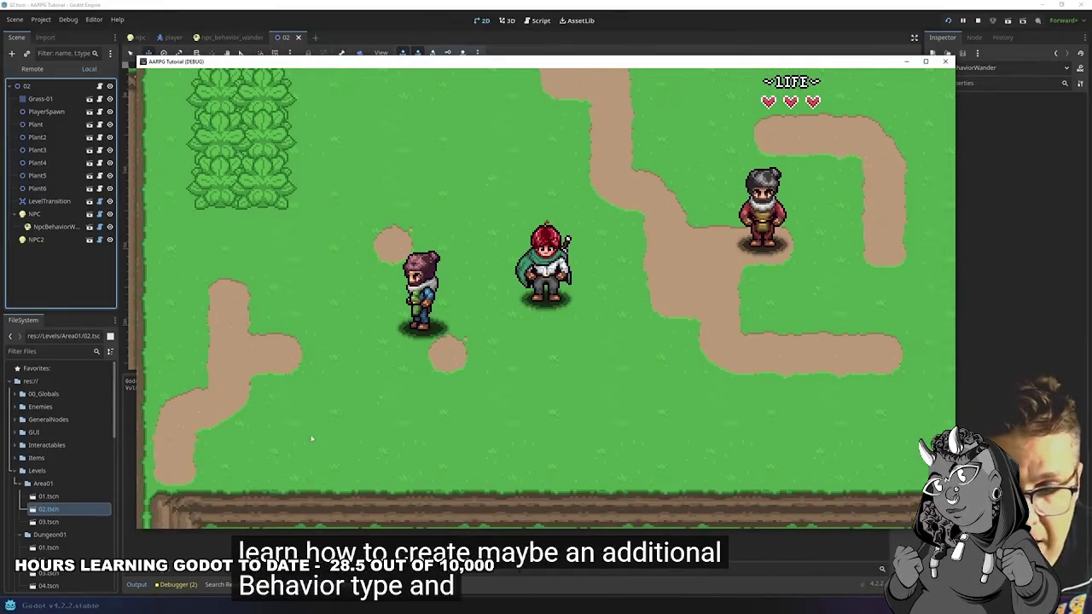
click(925, 61)
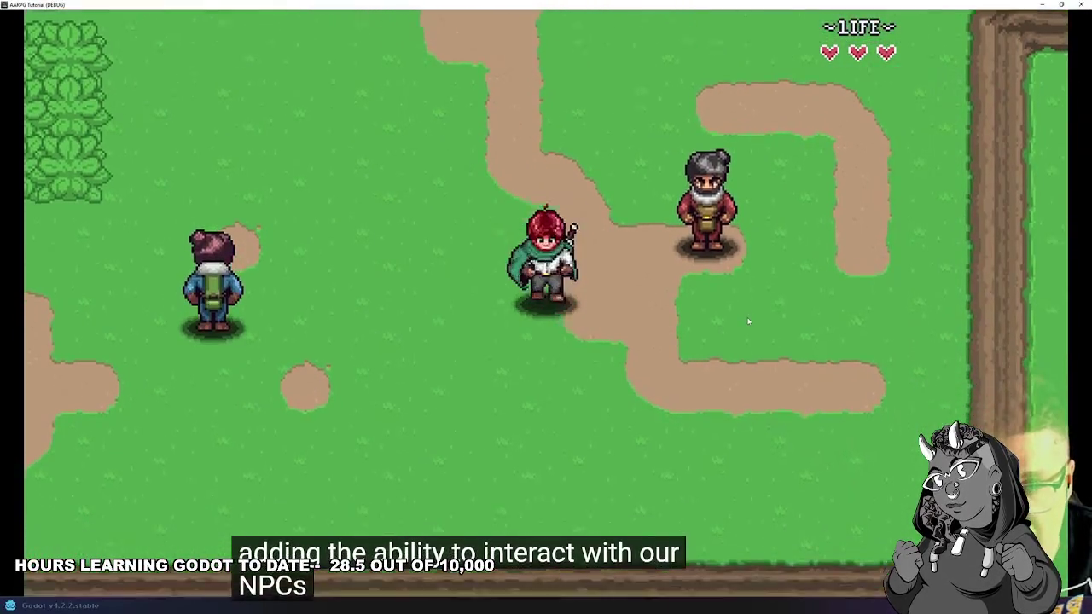
- Exit full screen, pause the tutorial on its dialogue demo, and open Godot's Dialogue tab
mouse_move(907, 434)
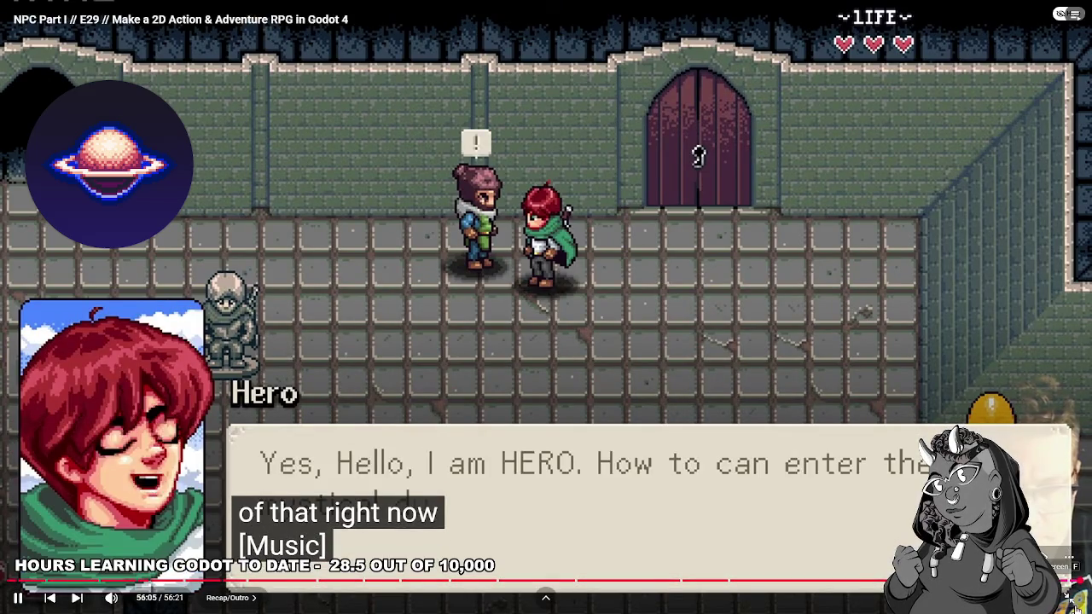
key(Escape)
click(445, 305)
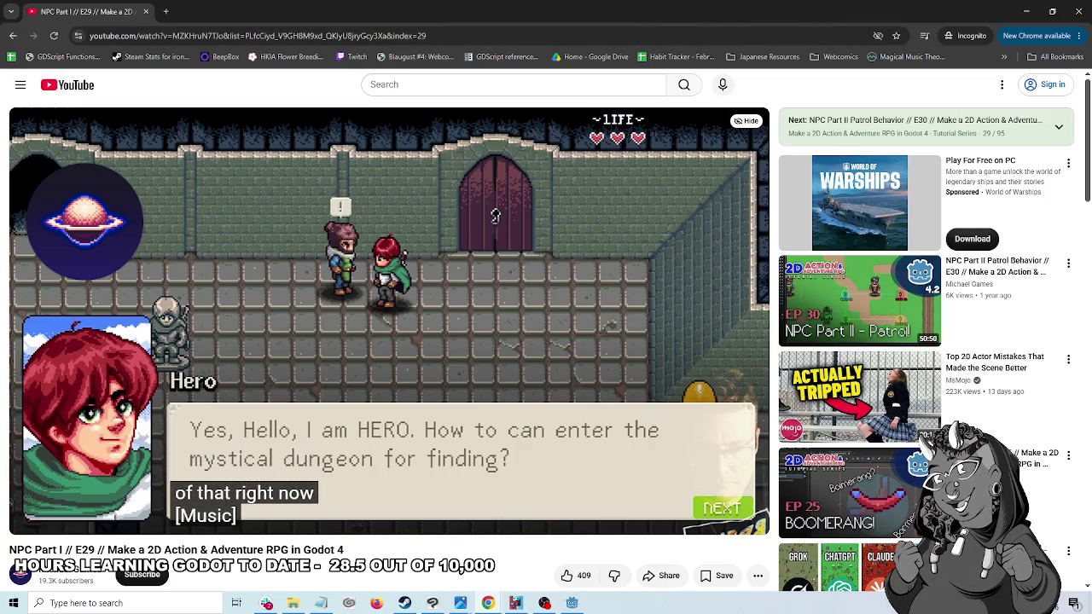
key(alt+Tab)
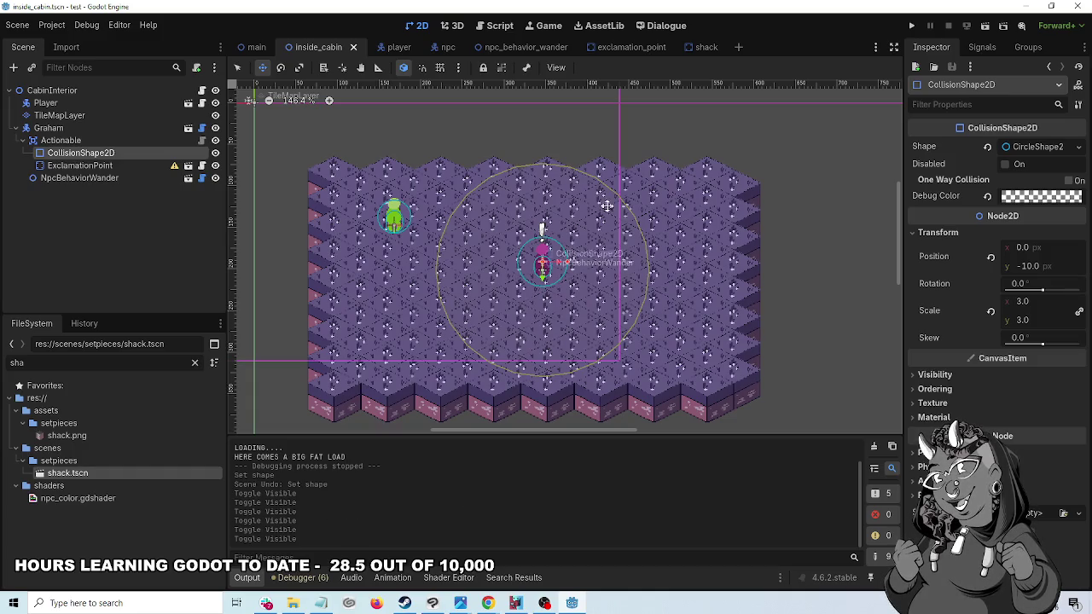
click(667, 25)
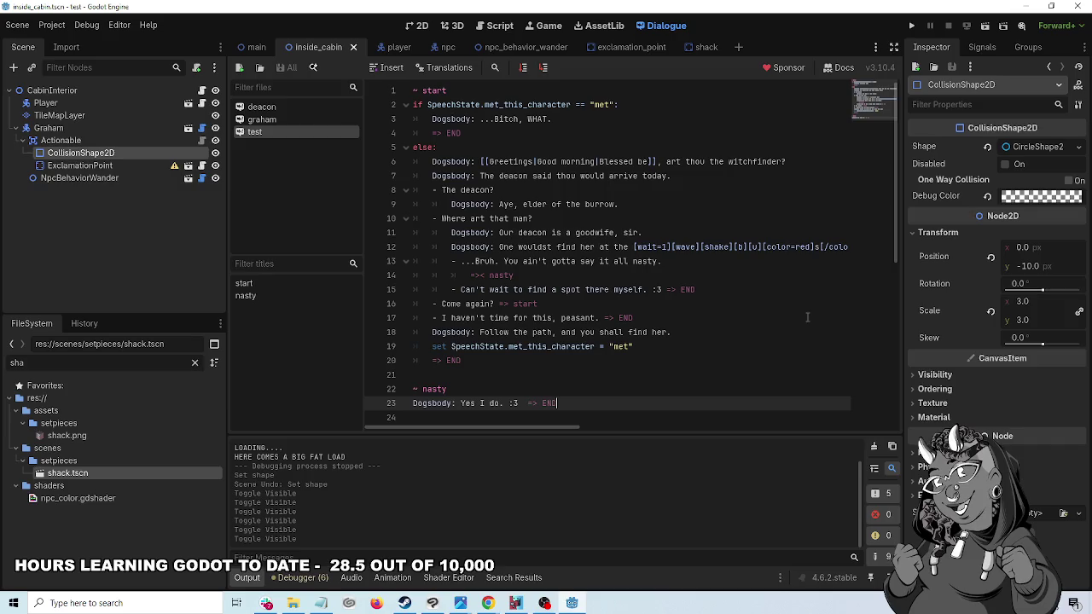